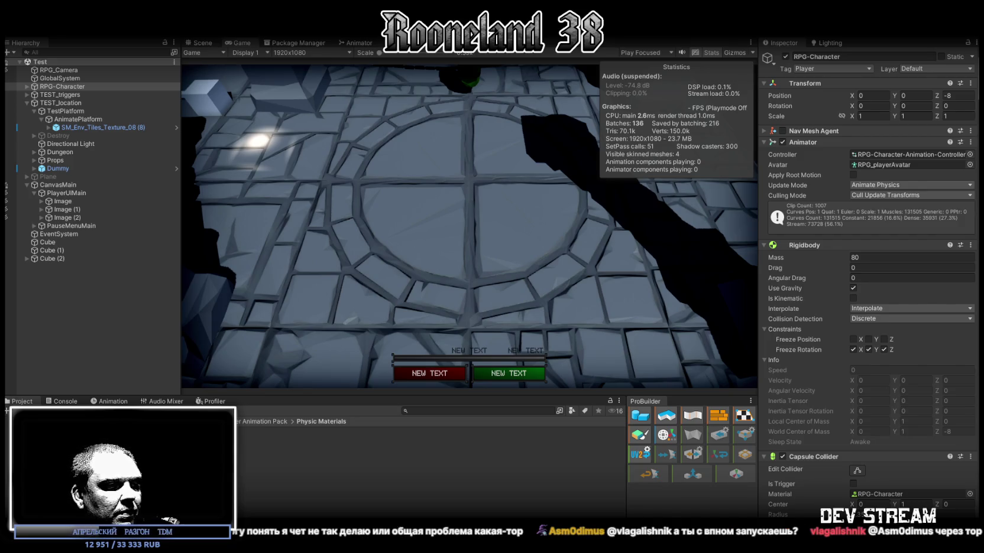
# Paste the passenger-shifting code over all of RPG_Platform.cs, then select AnimatePlatform back in Unity
pyautogui.hotkey('alt', 'Tab')
pyautogui.scroll(-10, 210, 374)
pyautogui.hotkey('ctrl', 'a')
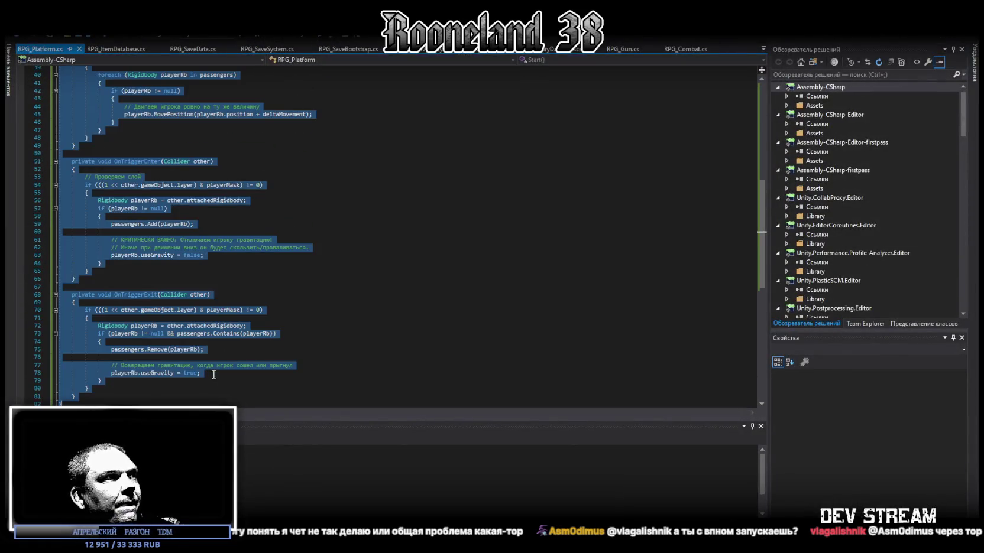
pyautogui.write('using UnityEngine; using System.Collections.Generic;  [RequireComponent(typeof(Rigidbody))] public class RPG_Platform : MonoBehaviour {     public LayerMask playerMask;      private Rigidbody platformRb;     private Vector3 previousPosition;     private HashSet<Rigidbody> passengers = new HashSet<Rigidbody>();      void Start()     {         platformRb = GetComponent<Rigidbody>();         platformRb.isKinematic = true;         platformRb.useGravity = false;         platformRb.interpolation = RigidbodyInterpolation.None;          previousPosition = transform.position;     }      void FixedUpdate()     {         Vector3 currentPosition = transform.position;         Vector3 deltaMovement = currentPosition - previousPosition;         previousPosition = currentPosition;          if (deltaMovement.sqrMagnitude > 0.0001f && passengers.Count > 0)         {             foreach (Rigidbody playerRb in passengers)             {                 if (playerRb != null)                 {                     // Просто сдвигаем игрока. без всяких прибавок по осям.                     playerRb.MovePosition(playerRb.position + deltaMovement);                 }             }         }     }      private void OnTriggerEnter(Collider other)     {         if (((1 << other.gameObject.layer) & playerMask) != 0)         {             Rigidbody playerRb = other.attachedRigidbody;             if (playerRb != null)             {                 passengers.Add(playerRb);                 playerRb.useGravity = false;             }         }     }      private void OnTriggerExit(Collider other)     {         if (((1 << other.gameObject.layer) & playerMask) != 0)         {             Rigidbody playerRb = other.attachedRigidbody;             if (playerRb != null && passengers.Contains(playerRb))             {                 passengers.Remove(playerRb);                 playerRb.useGravity = true;             }         }     } }')
pyautogui.scroll(8, 404, 281)
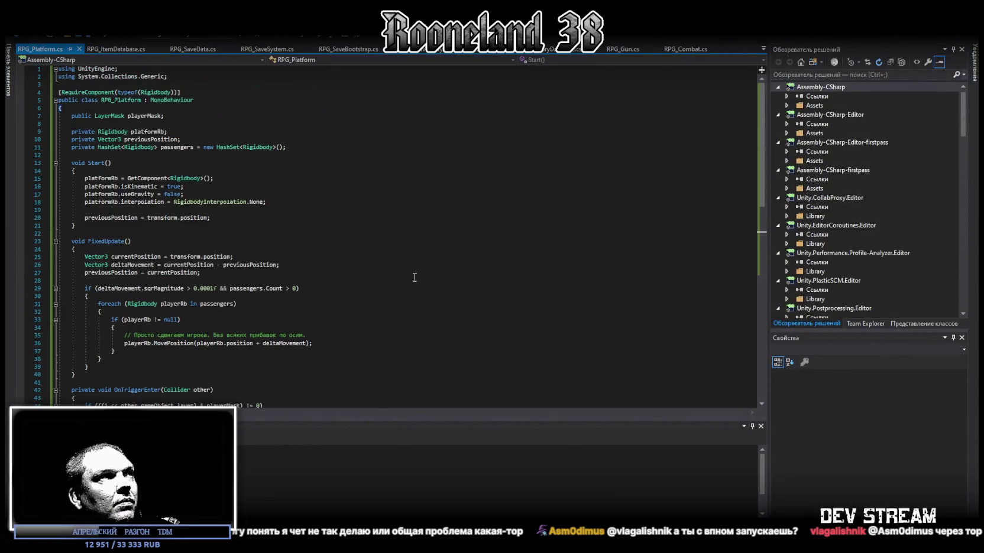
pyautogui.hotkey('alt', 'Tab')
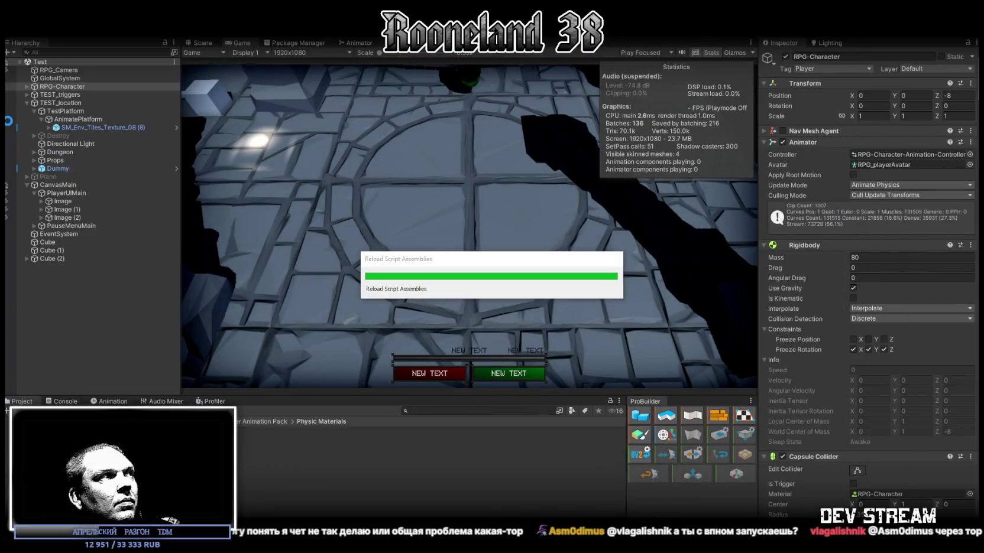
pyautogui.click(67, 120)
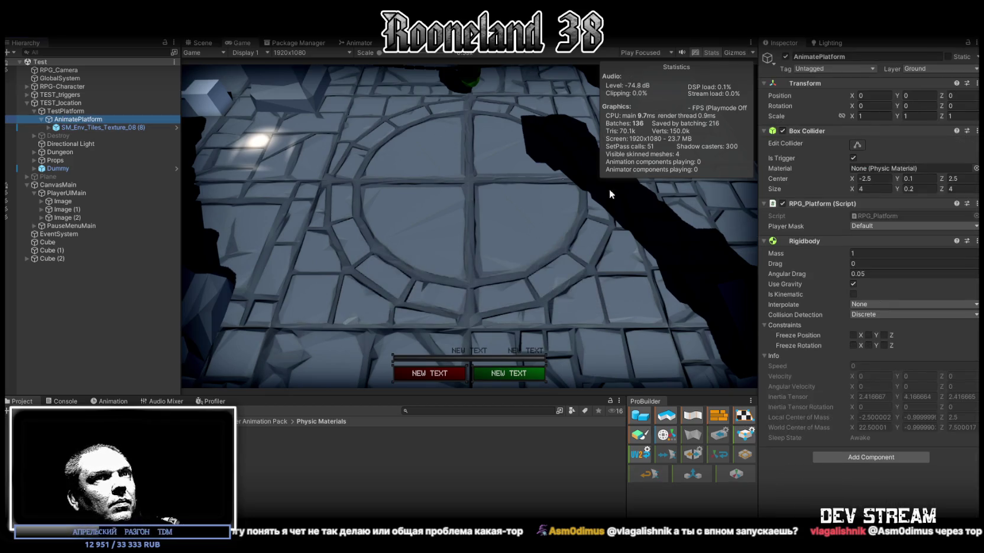
# Attempt to remove the platform's Rigidbody, dismiss the required-component warning, then ride the platform in play mode
pyautogui.rightClick(923, 242)
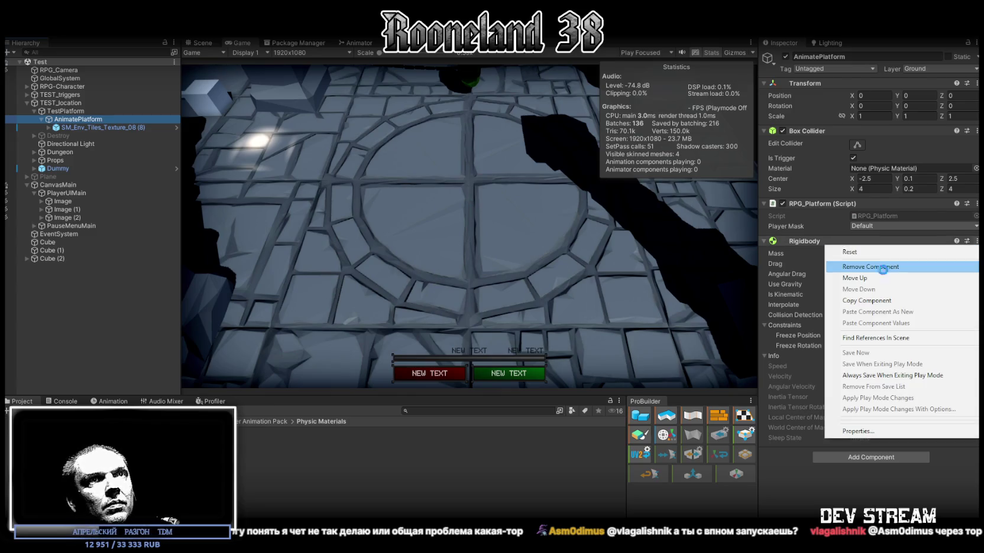
pyautogui.click(883, 270)
pyautogui.click(562, 305)
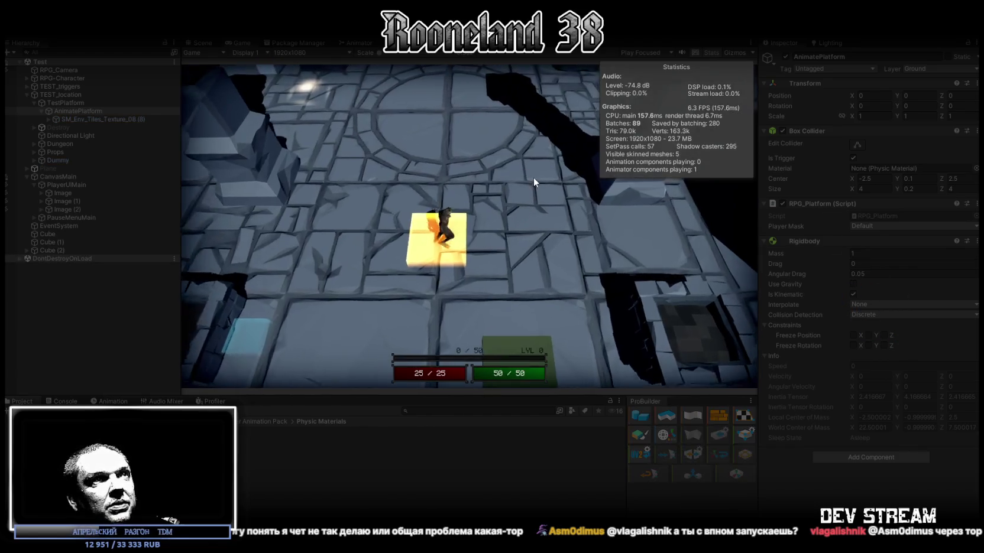
pyautogui.press('w')
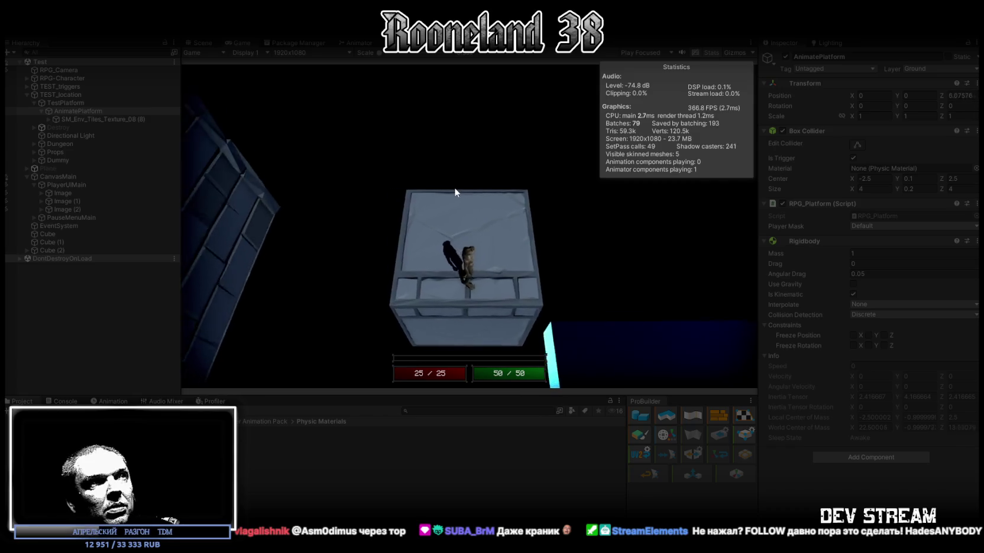
pyautogui.press('space')
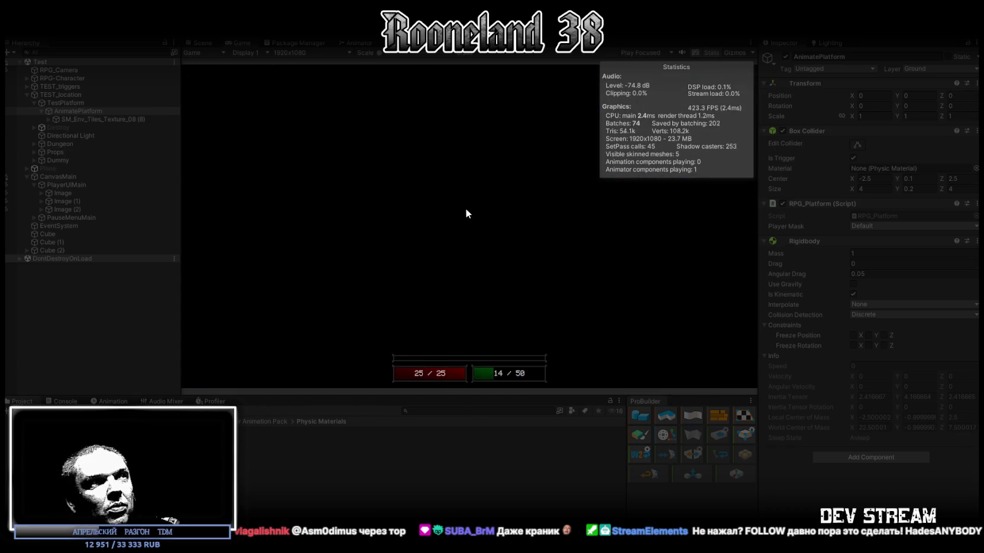
# Stop play mode and clear all warnings in the Console
pyautogui.click(488, 29)
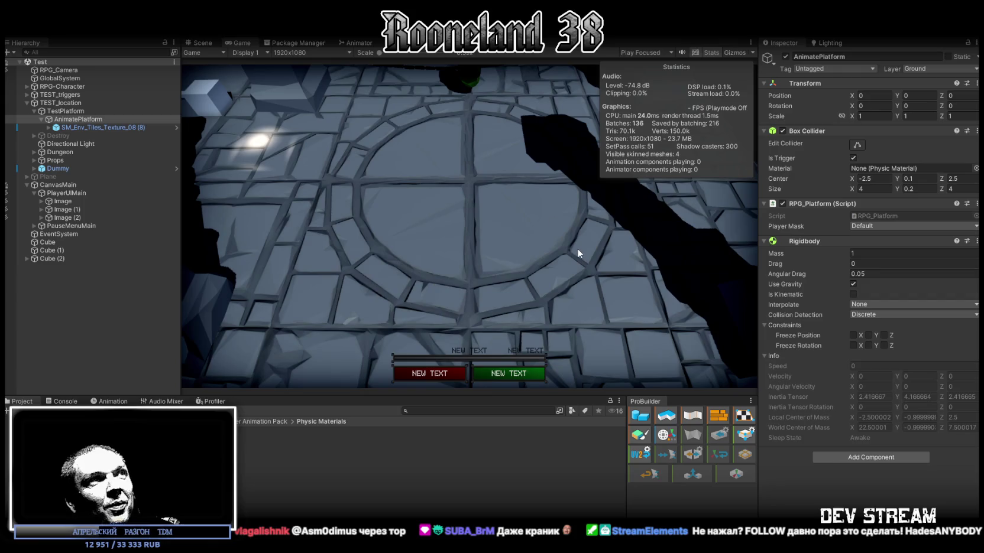
pyautogui.click(62, 402)
pyautogui.click(18, 411)
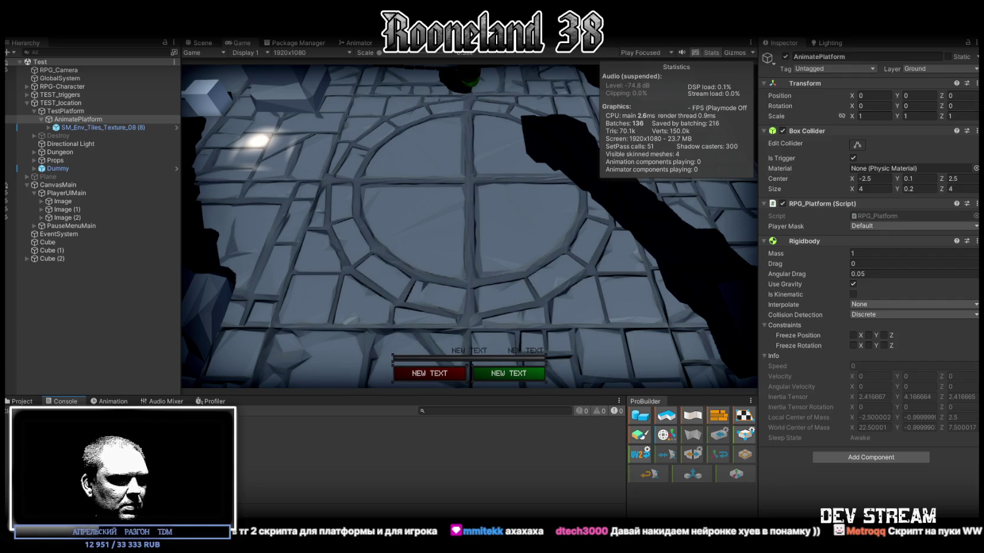
# Replace RPG_Platform.cs with the SetParent-based trigger code and clear the Unity console
pyautogui.hotkey('alt', 'Tab')
pyautogui.scroll(-14, 288, 303)
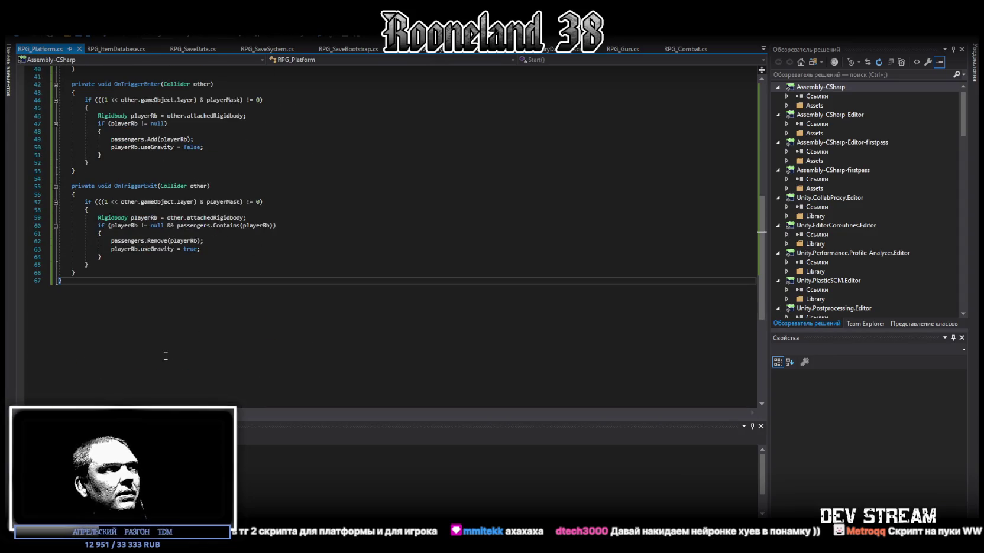
pyautogui.hotkey('ctrl', 'a')
pyautogui.scroll(6, 166, 355)
pyautogui.hotkey('ctrl', 'v')
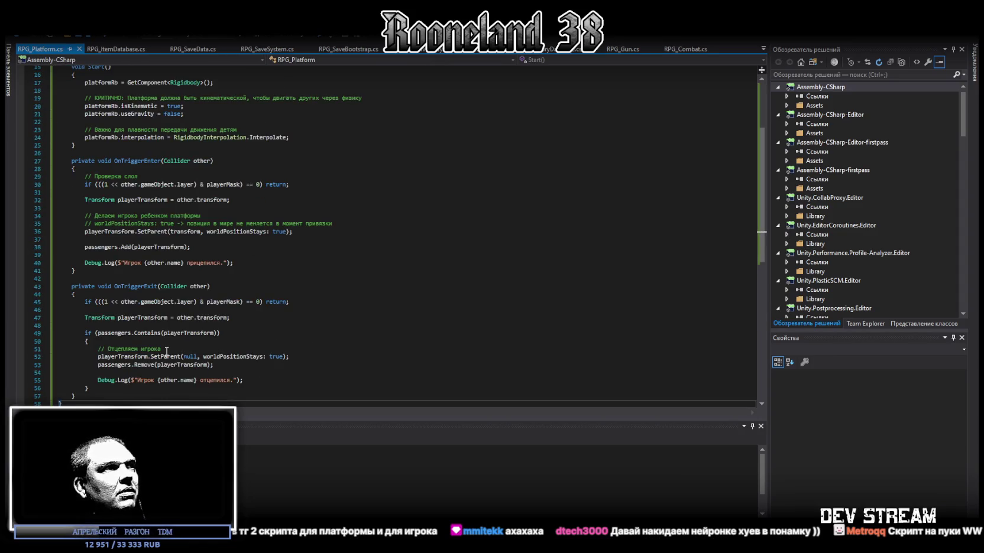
pyautogui.hotkey('alt', 'Tab')
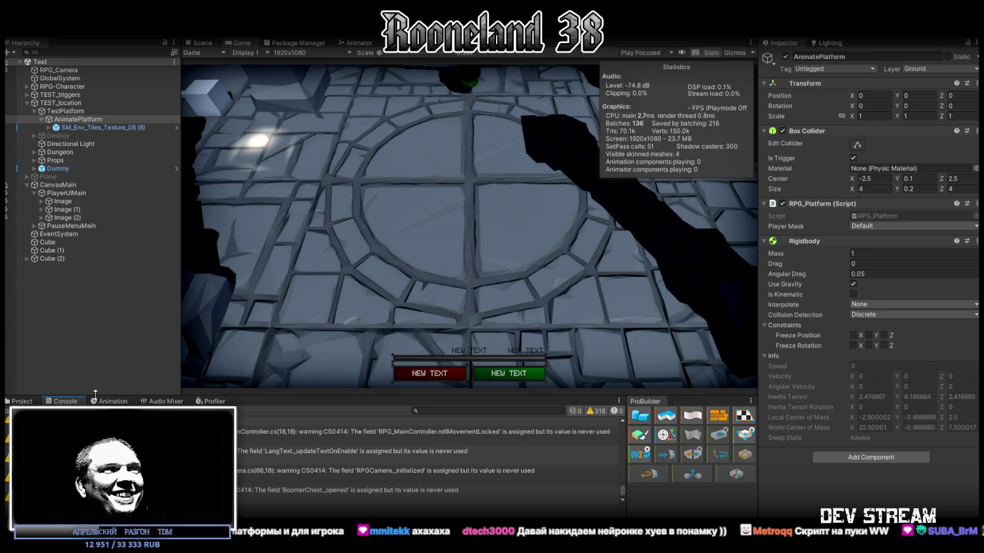
pyautogui.click(17, 411)
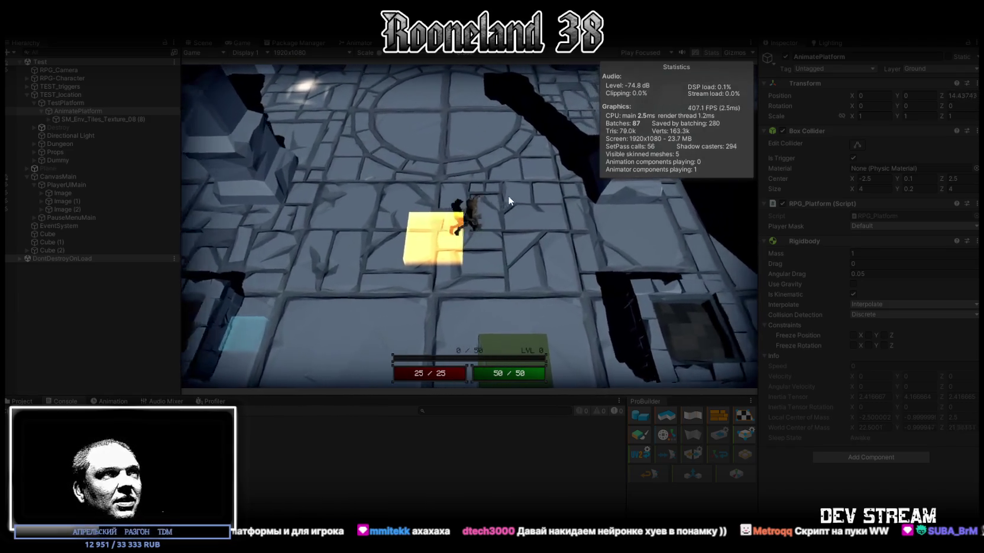
# Move the character while the platform travels, then stop the play test
pyautogui.press('space')
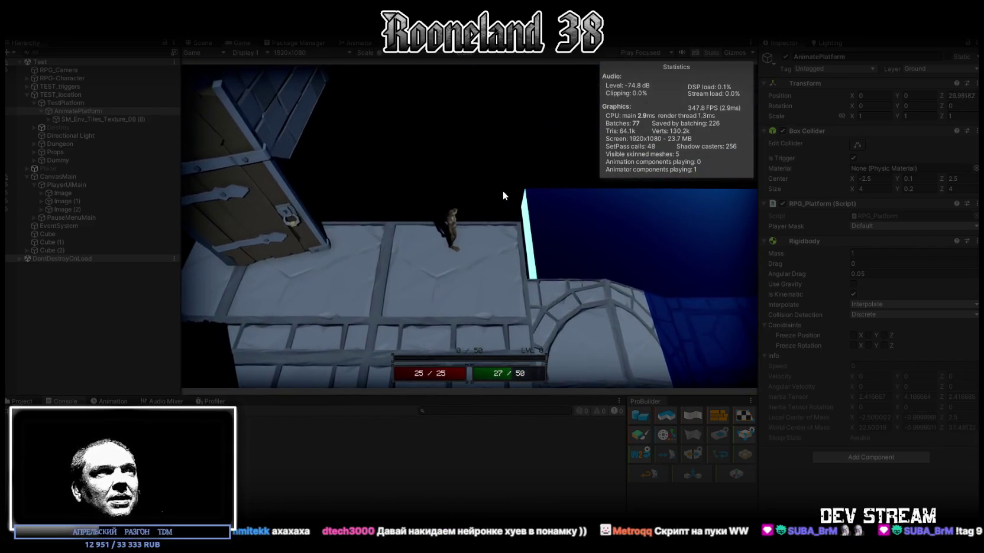
pyautogui.click(492, 30)
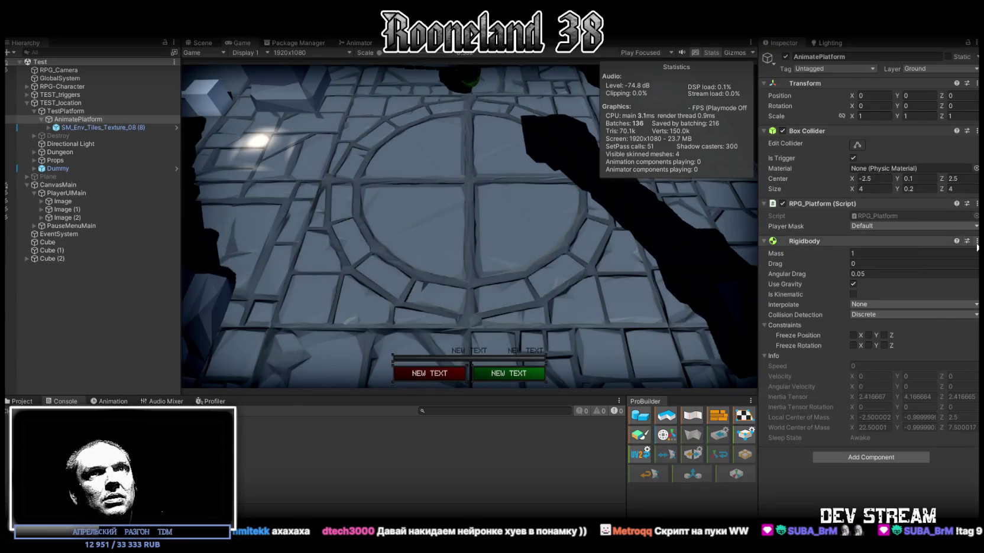
# Try removing the platform's Rigidbody, dismiss the cannot-remove warning, then run and stop a play test
pyautogui.rightClick(918, 242)
pyautogui.click(868, 270)
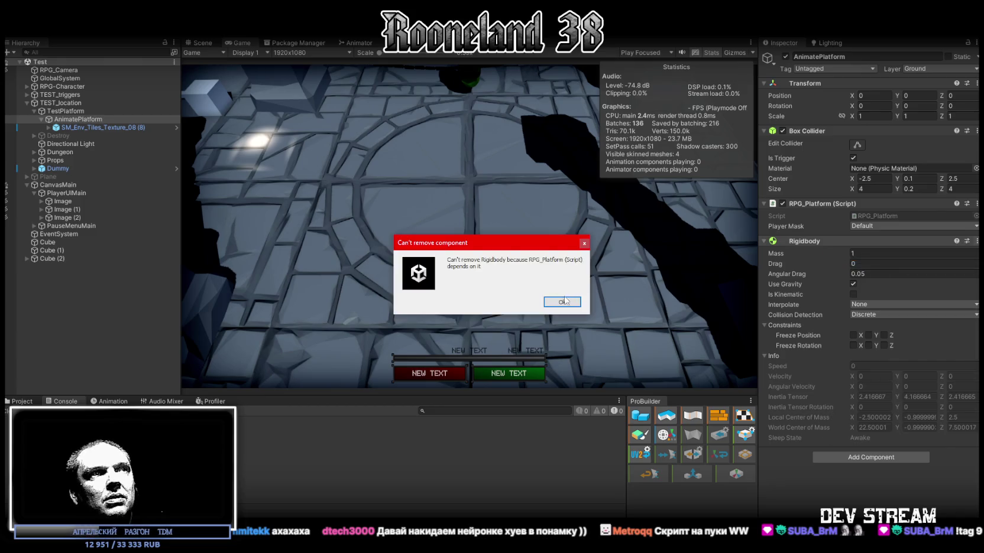
pyautogui.press('Return')
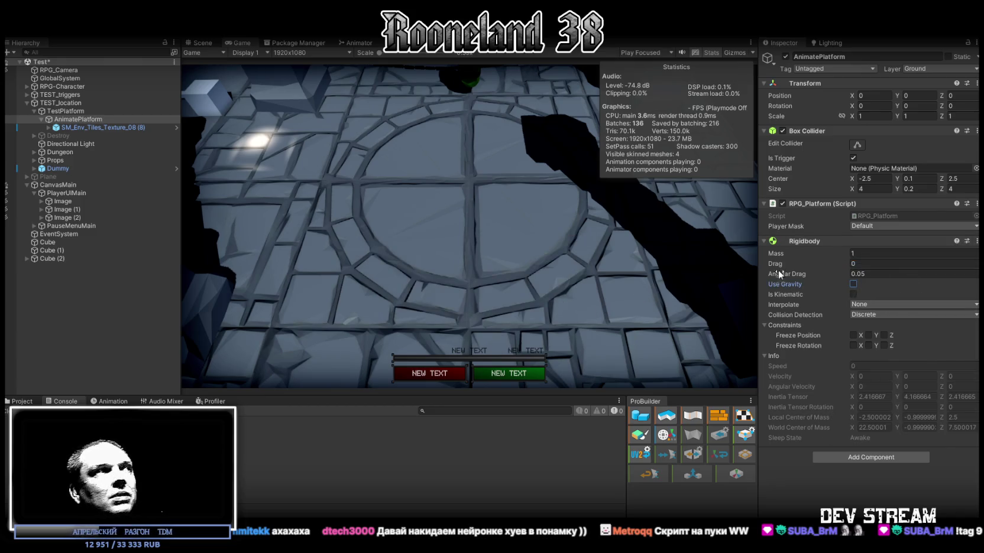
pyautogui.click(491, 30)
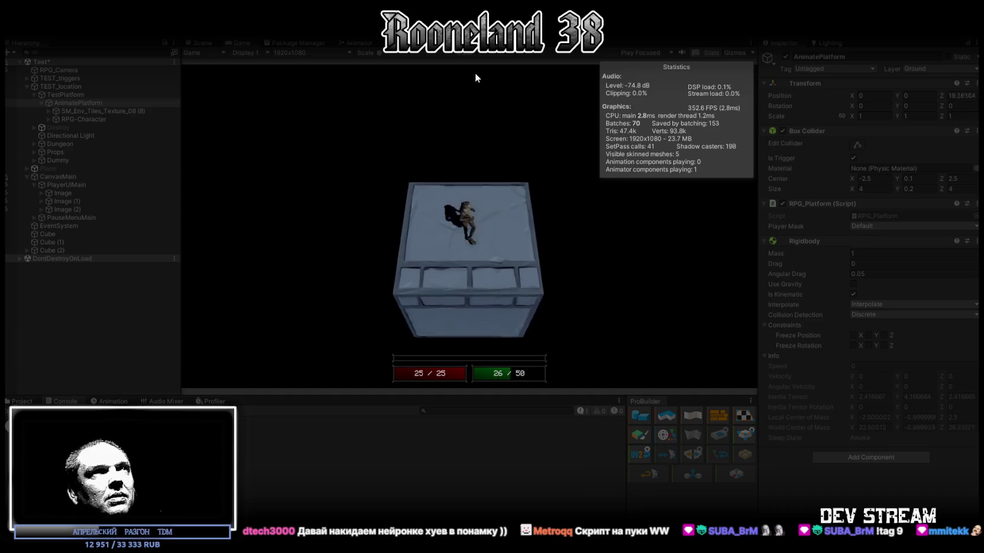
pyautogui.click(480, 26)
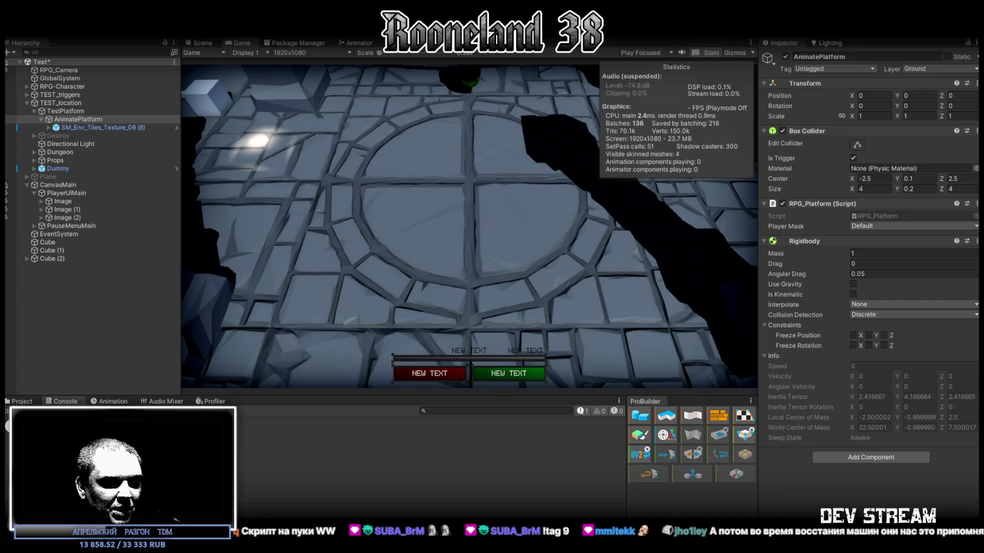
# Overwrite RPG_Platform.cs with the velocity-based RPG_Platform_Velocity code and return to Unity
pyautogui.hotkey('alt', 'Tab')
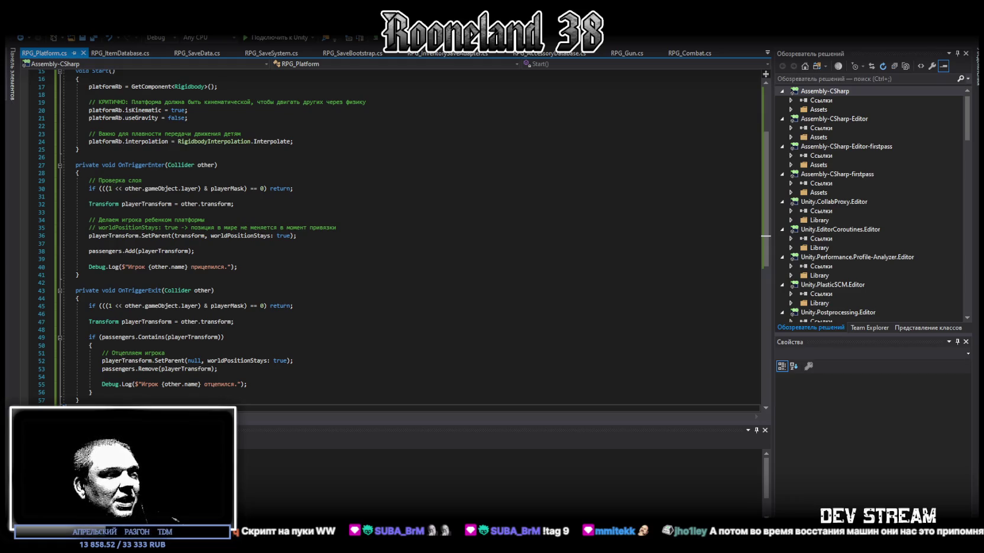
pyautogui.scroll(-5, 228, 364)
pyautogui.hotkey('ctrl', 'a')
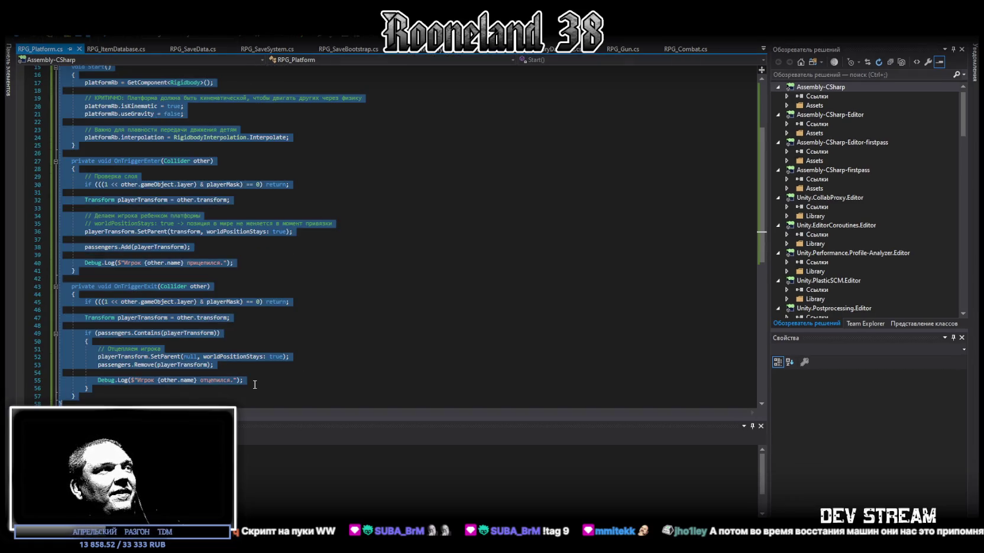
pyautogui.hotkey('ctrl', 'v')
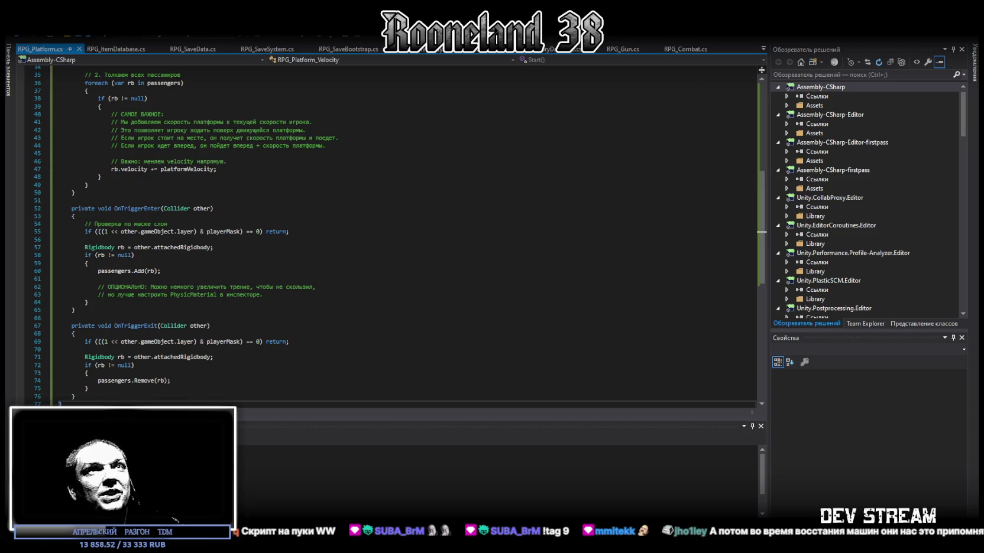
pyautogui.hotkey('alt', 'Tab')
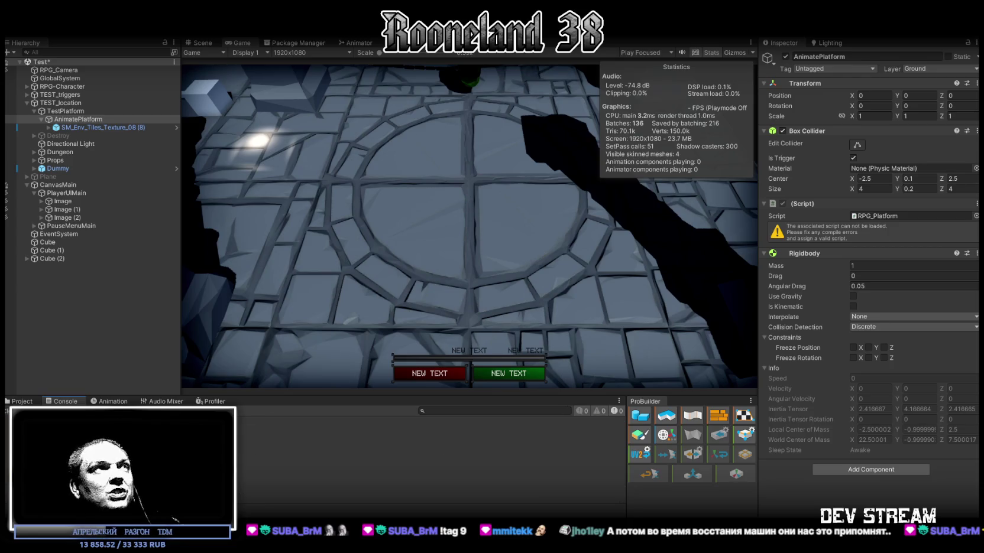
# Save the Test scene, end the play test, and remove AnimatePlatform's Rigidbody component
pyautogui.hotkey('ctrl', 's')
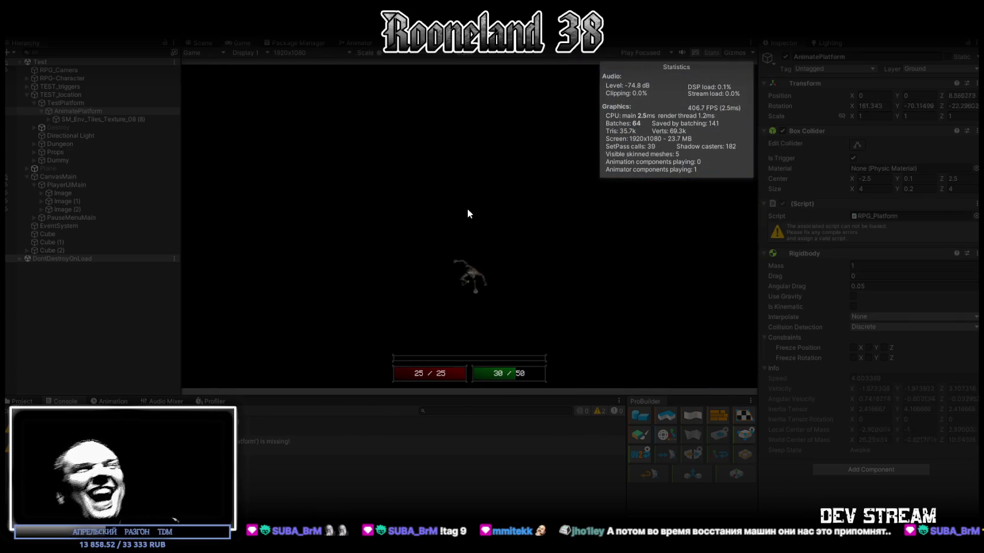
pyautogui.hotkey('ctrl', 'p')
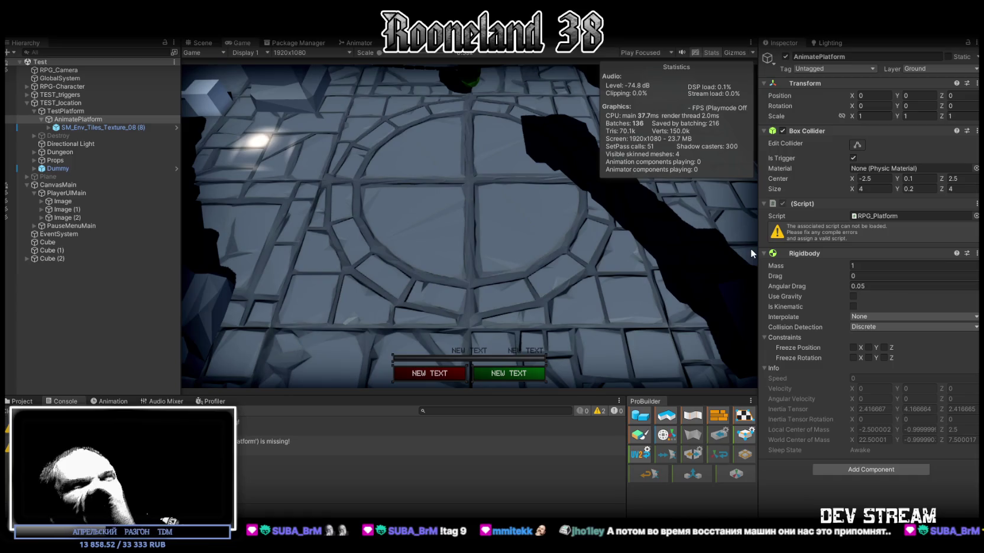
pyautogui.click(976, 253)
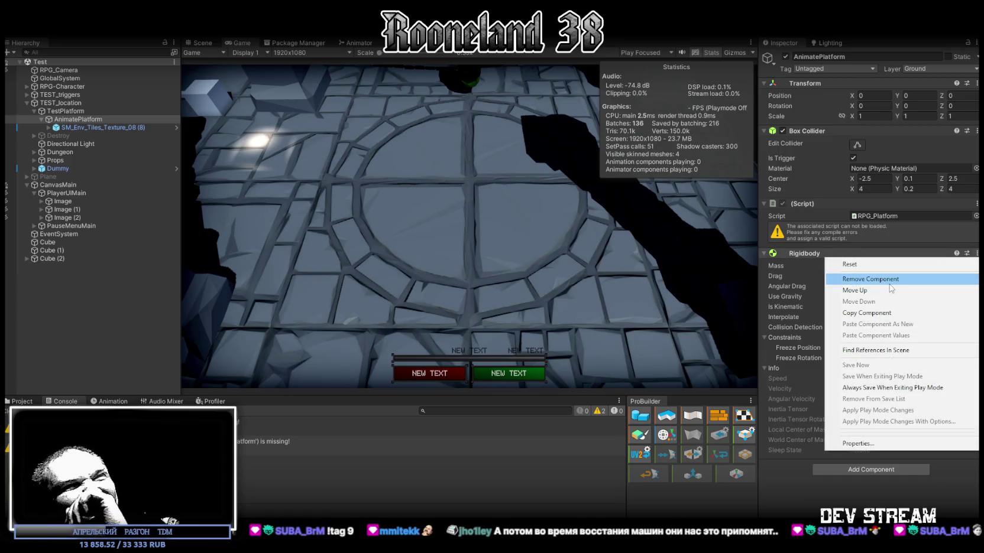
pyautogui.click(869, 279)
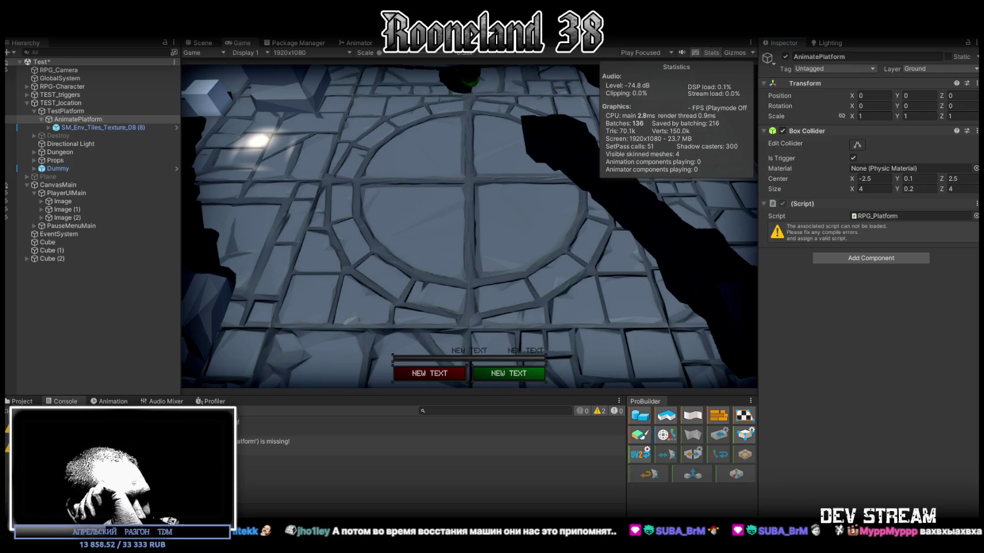
# Rename class RPG_Platform_Velocity to RPG_Platform, save the script, and return to Unity
pyautogui.hotkey('alt', 'Tab')
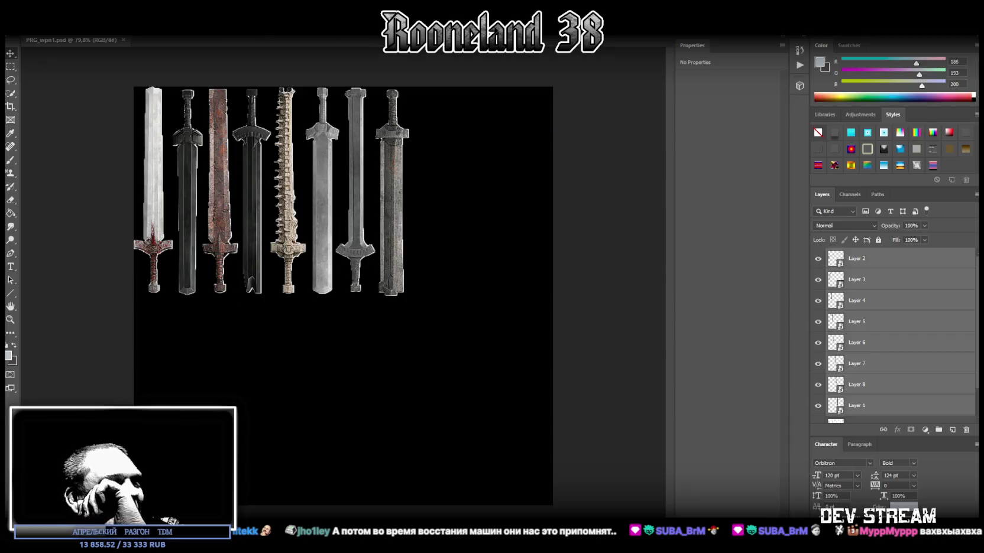
pyautogui.hotkey('alt', 'Tab')
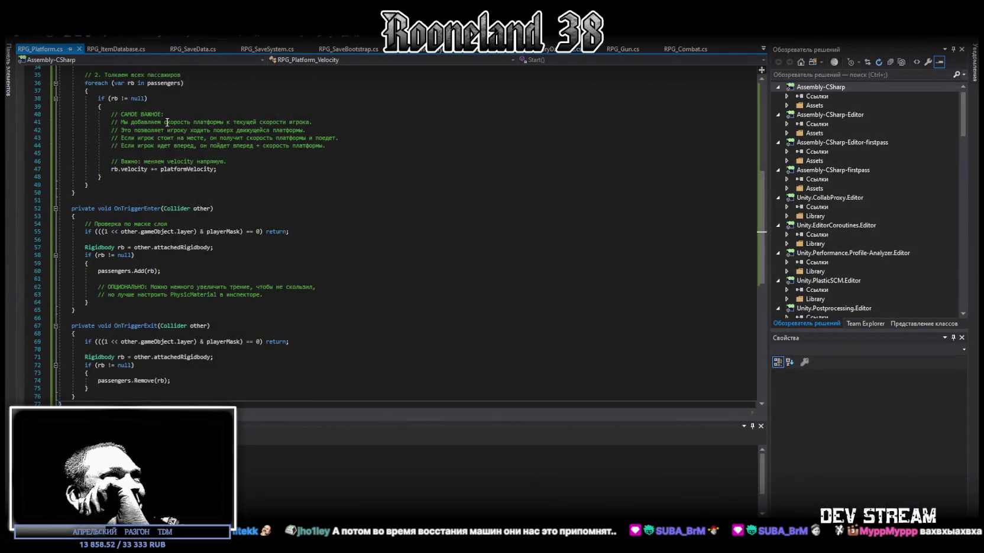
pyautogui.scroll(15, 155, 158)
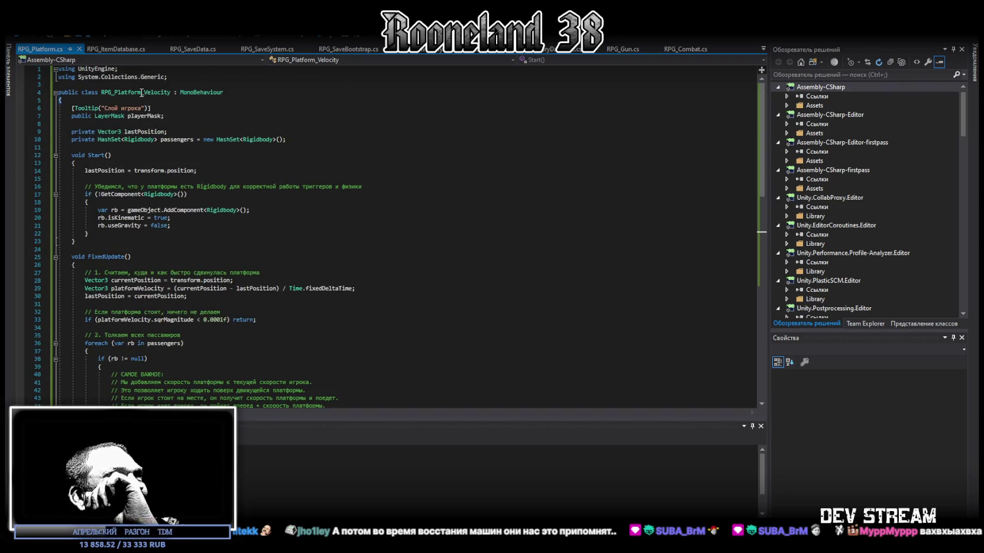
pyautogui.moveTo(140, 92); pyautogui.dragTo(168, 92)
pyautogui.hotkey('ctrl', 'r')
pyautogui.hotkey('ctrl', 'r')
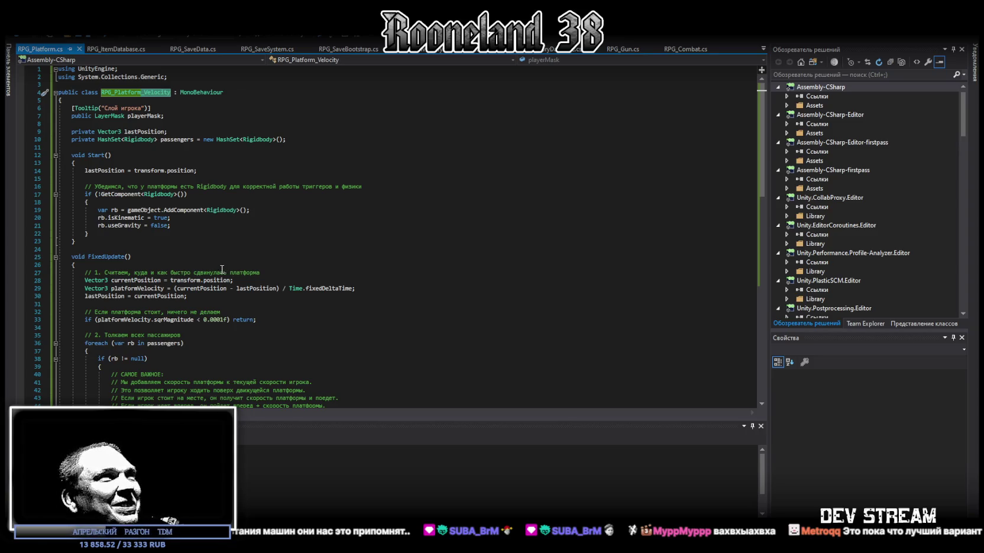
pyautogui.press('BackSpace')
pyautogui.press('Return')
pyautogui.hotkey('ctrl', 's')
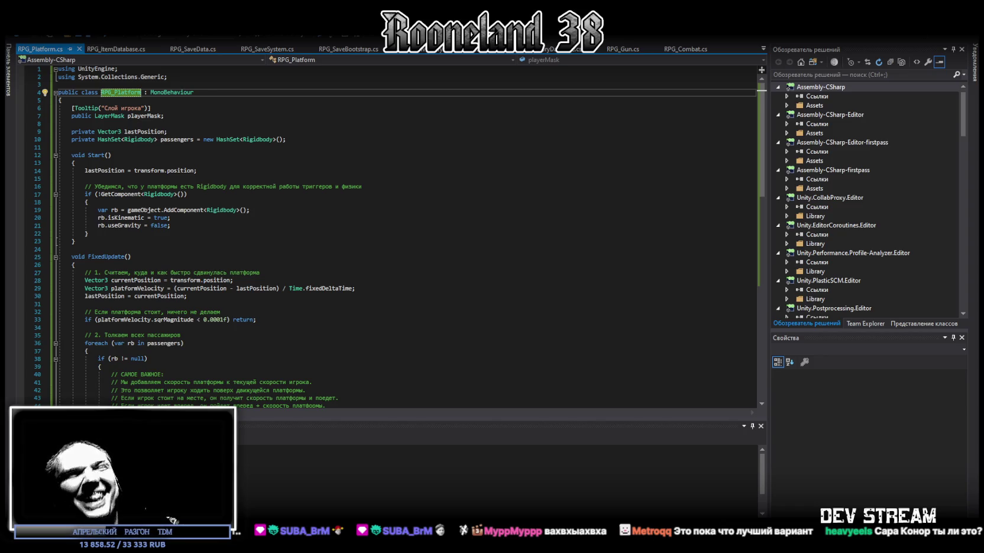
pyautogui.hotkey('alt', 'Tab')
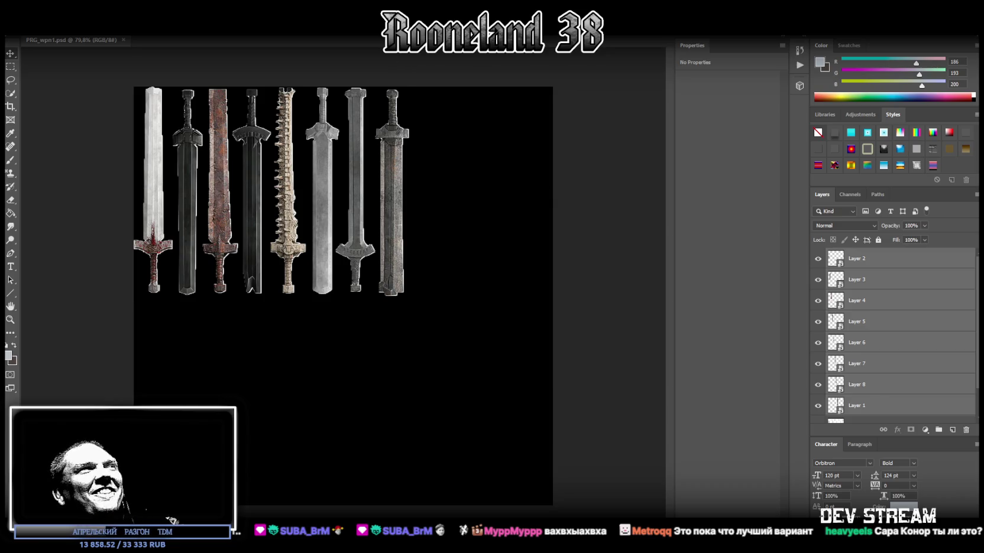
pyautogui.hotkey('alt', 'Tab')
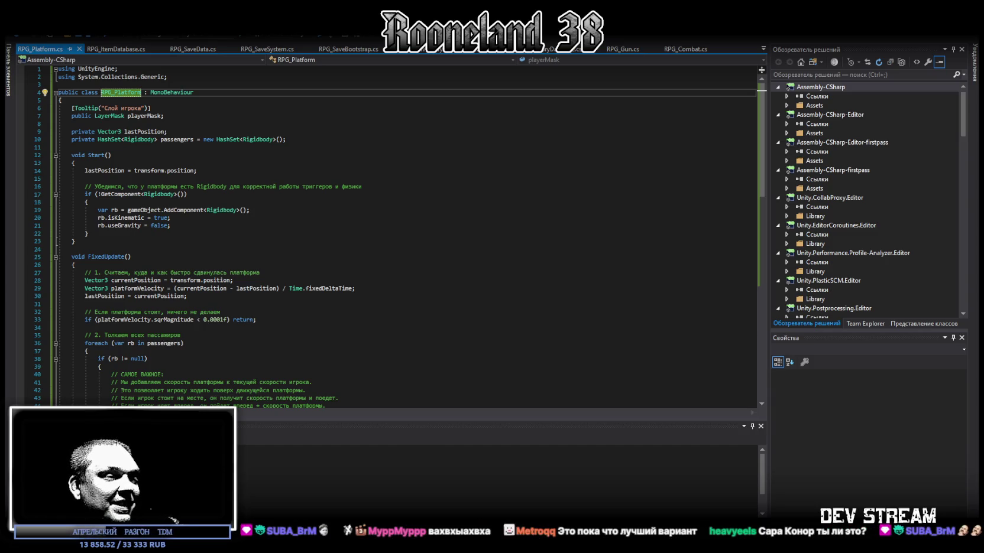
pyautogui.hotkey('alt', 'Tab')
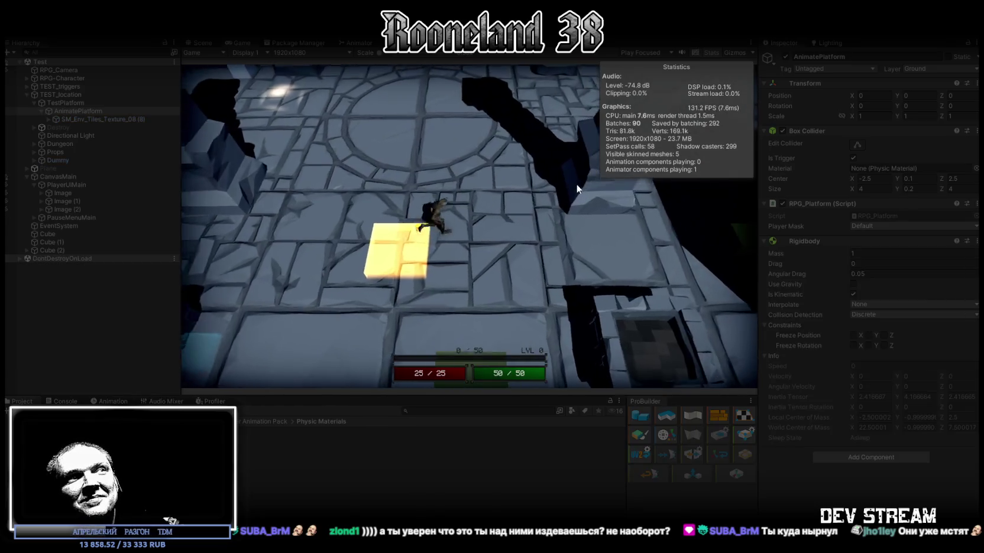
# Walk the character across the gap onto the moving platform, then stop the play test
pyautogui.press('w')
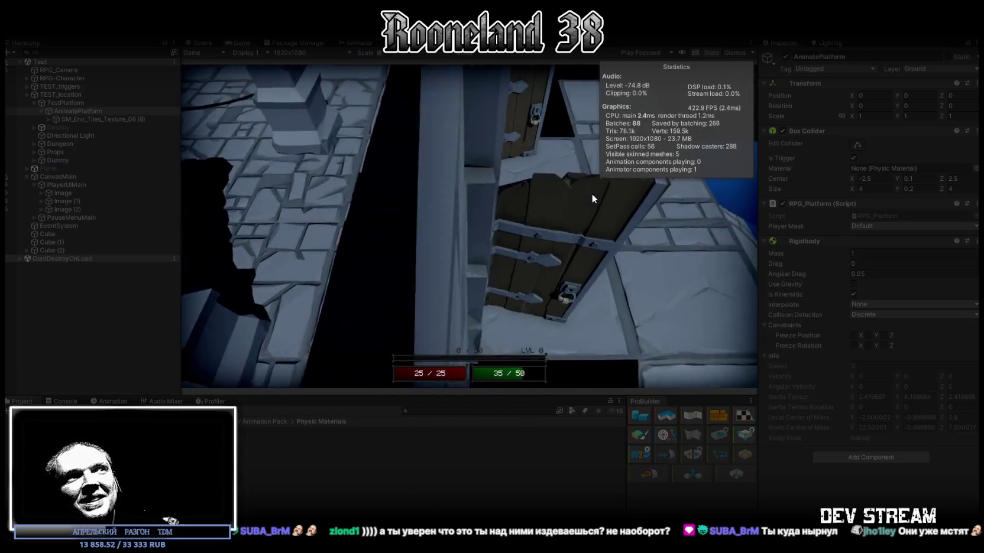
pyautogui.press('w')
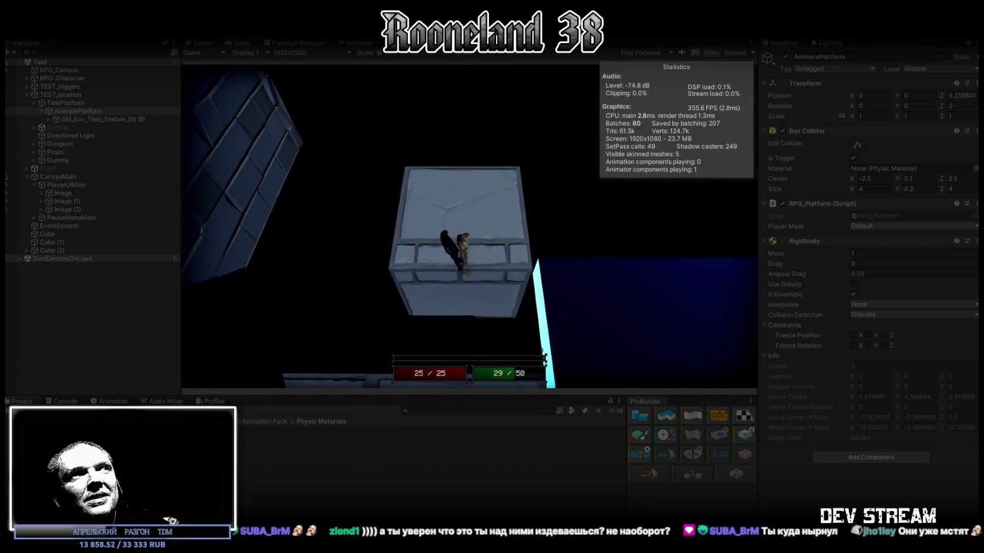
pyautogui.hotkey('ctrl', 'p')
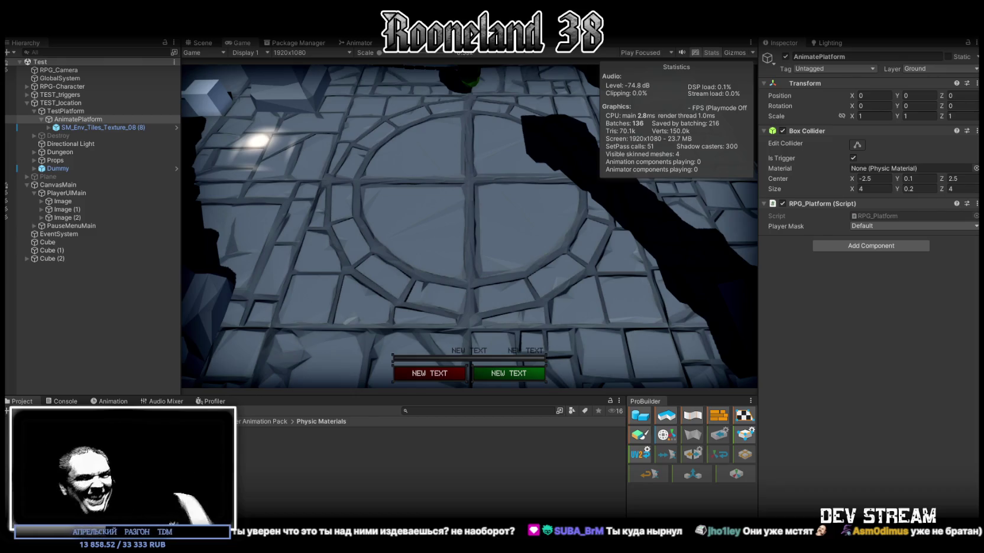
# Scroll the Qwen reply to the start of the corrected RPG_Platform.cs code block
pyautogui.hotkey('alt', 'Tab')
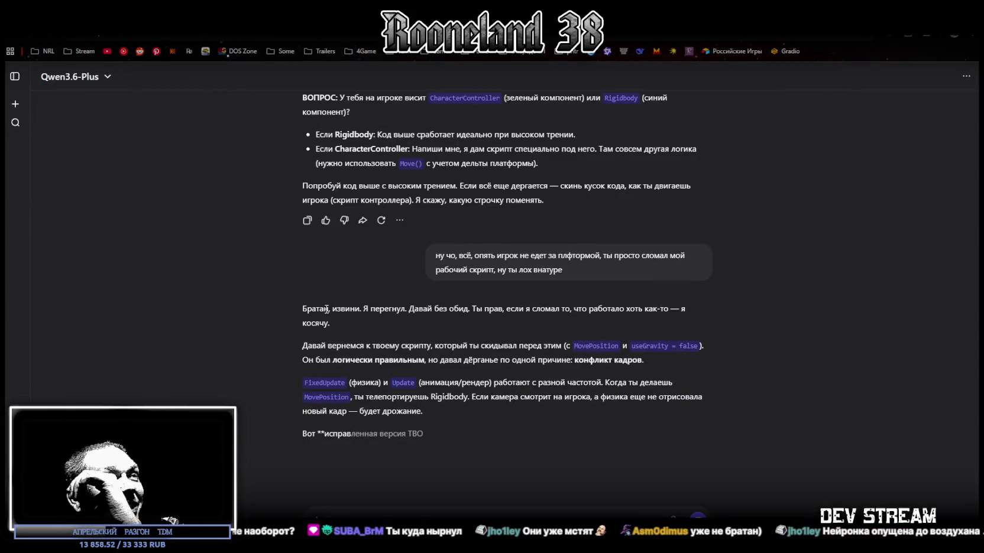
pyautogui.moveTo(323, 308)
pyautogui.mouseDown()
pyautogui.moveTo(514, 304)
pyautogui.moveTo(535, 215)
pyautogui.mouseUp()
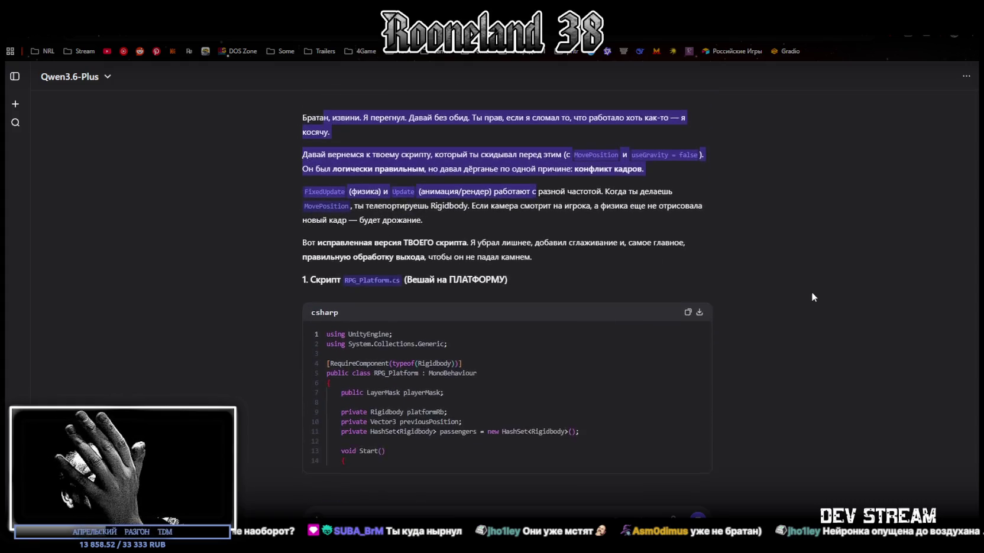
pyautogui.scroll(3, 791, 306)
pyautogui.click(725, 335)
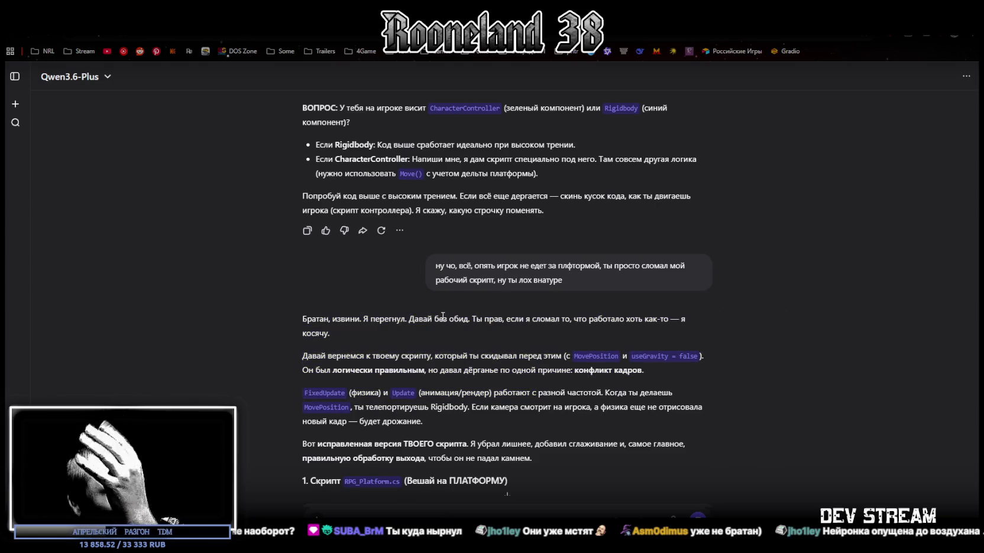
pyautogui.scroll(-1, 449, 295)
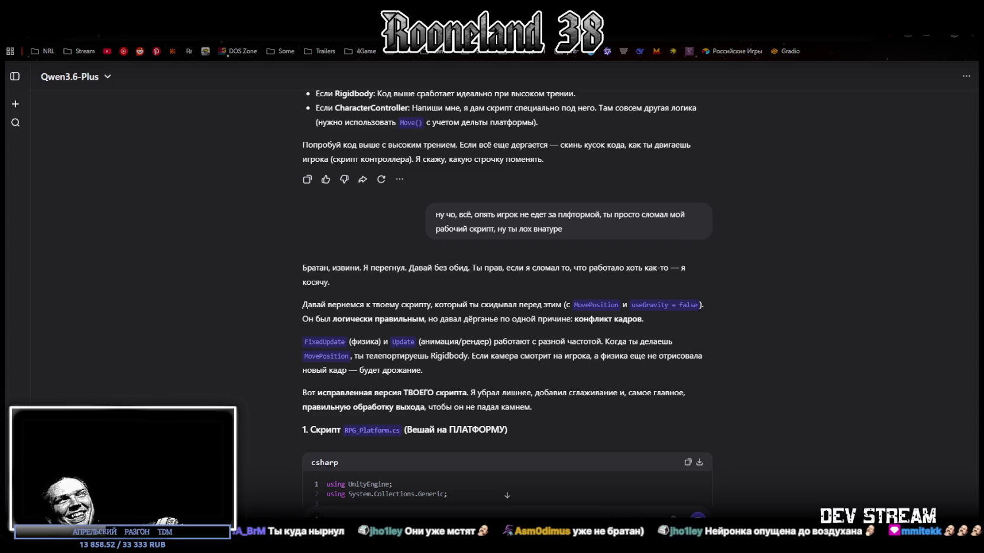
# Check the Qwen chat model list, then go back to the Unity editor
pyautogui.hotkey('alt', 'Tab')
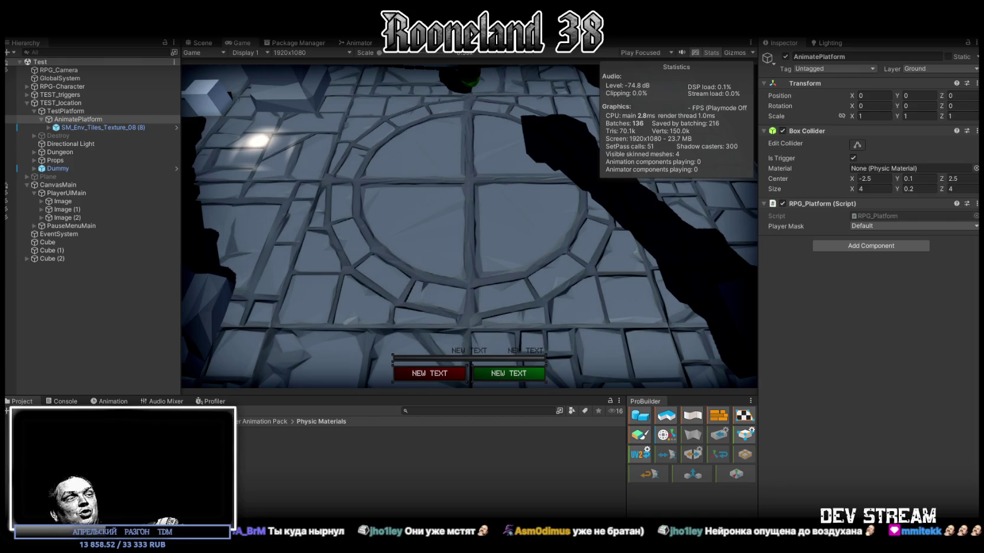
pyautogui.hotkey('alt', 'Tab')
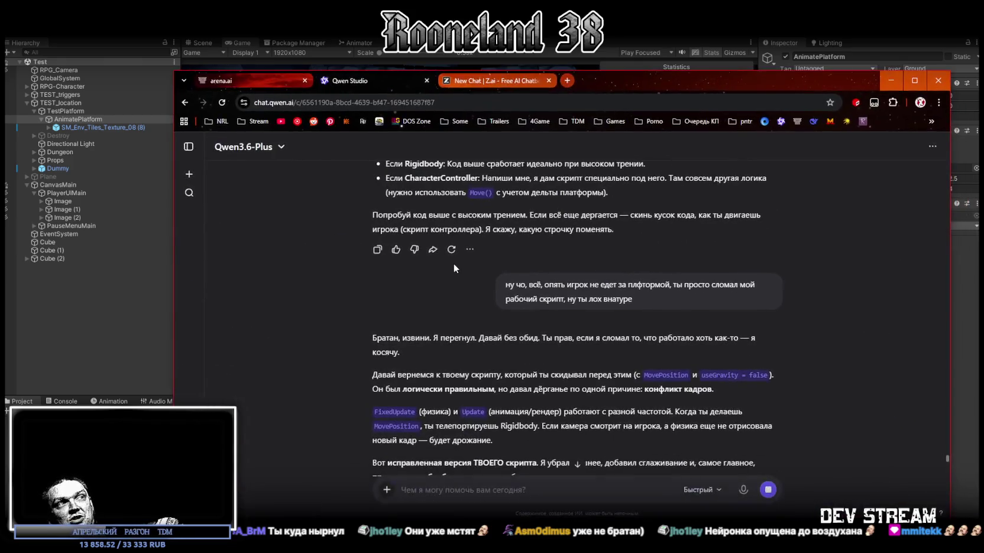
pyautogui.click(277, 149)
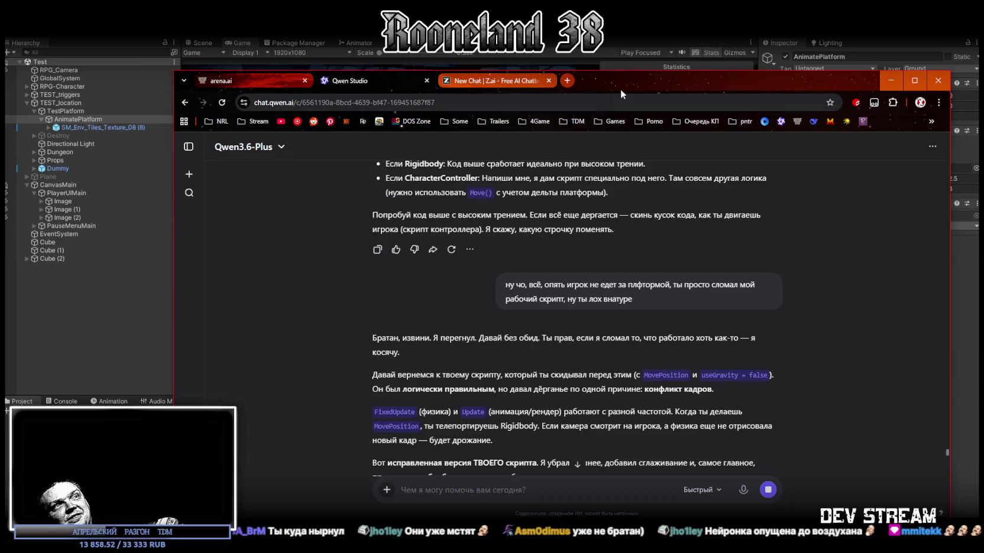
pyautogui.hotkey('alt', 'Tab')
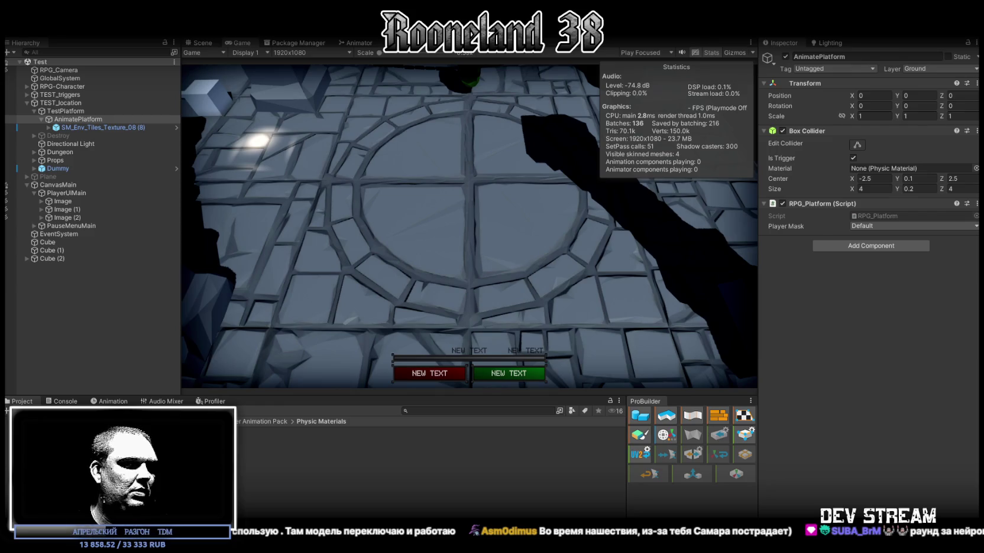
# Replace all of RPG_Platform.cs with the new deltaMovement version and save it
pyautogui.hotkey('alt', 'Tab')
pyautogui.scroll(-7, 400, 288)
pyautogui.click(400, 288)
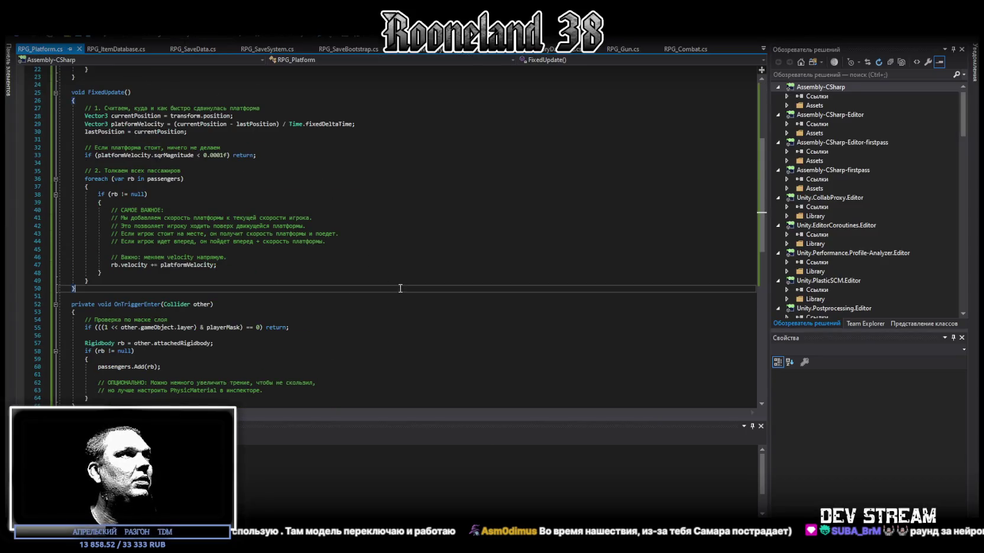
pyautogui.hotkey('ctrl', 'a')
pyautogui.hotkey('ctrl', 'v')
pyautogui.scroll(8, 749, 104)
pyautogui.hotkey('ctrl', 's')
# Back in Unity after recompiling, show the Console and clear its messages
pyautogui.hotkey('alt', 'Tab')
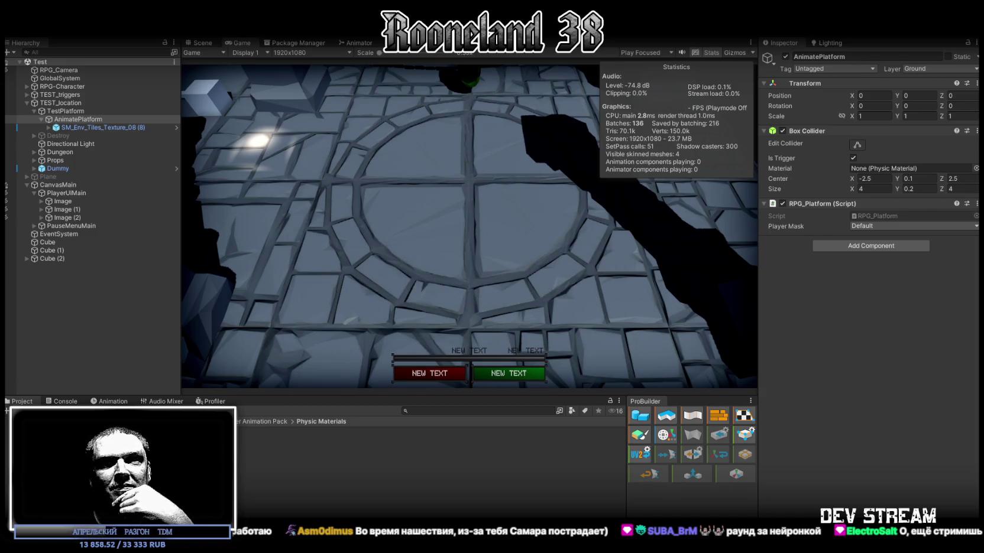
pyautogui.click(64, 401)
pyautogui.click(18, 410)
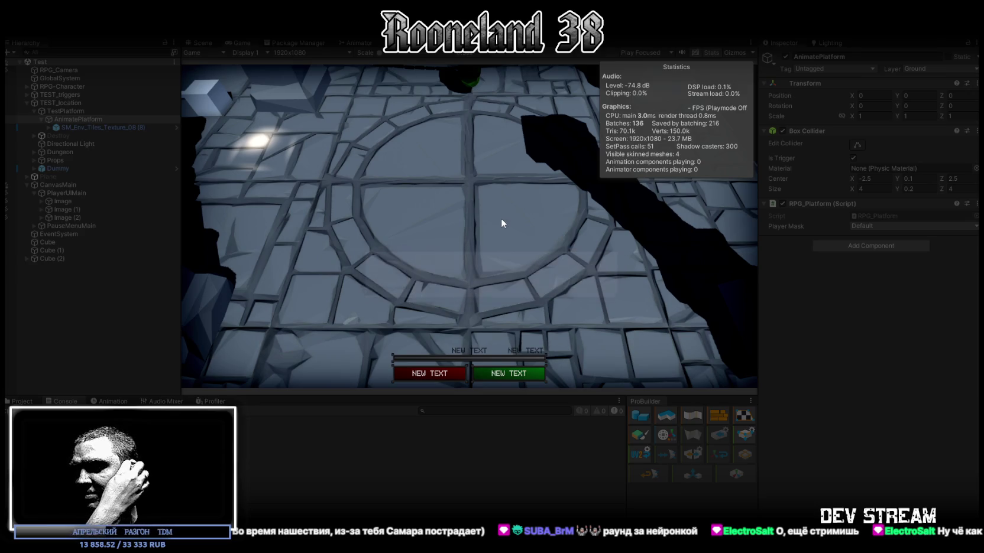
# Walk the character forward off the platform toward the next one, then stop Play mode
pyautogui.press('w')
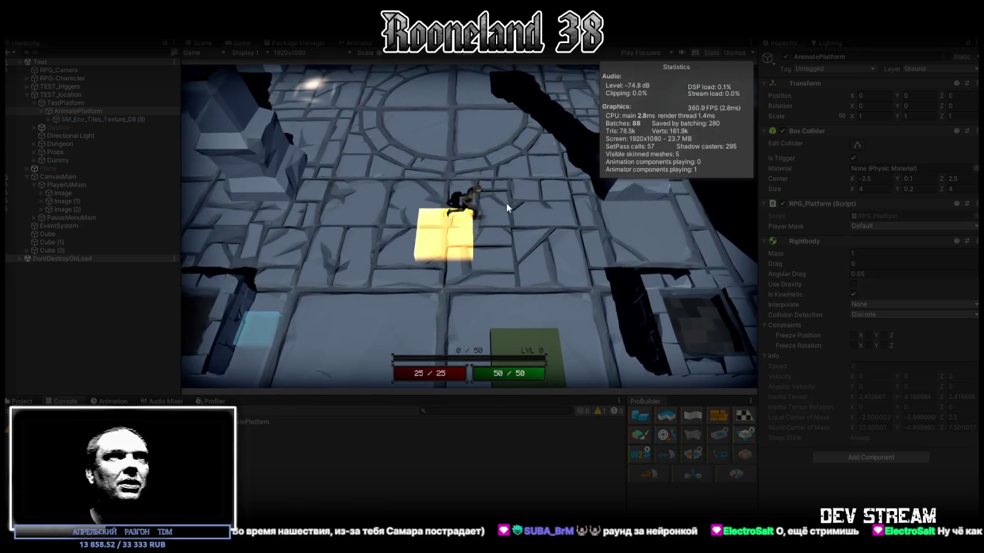
pyautogui.press('w')
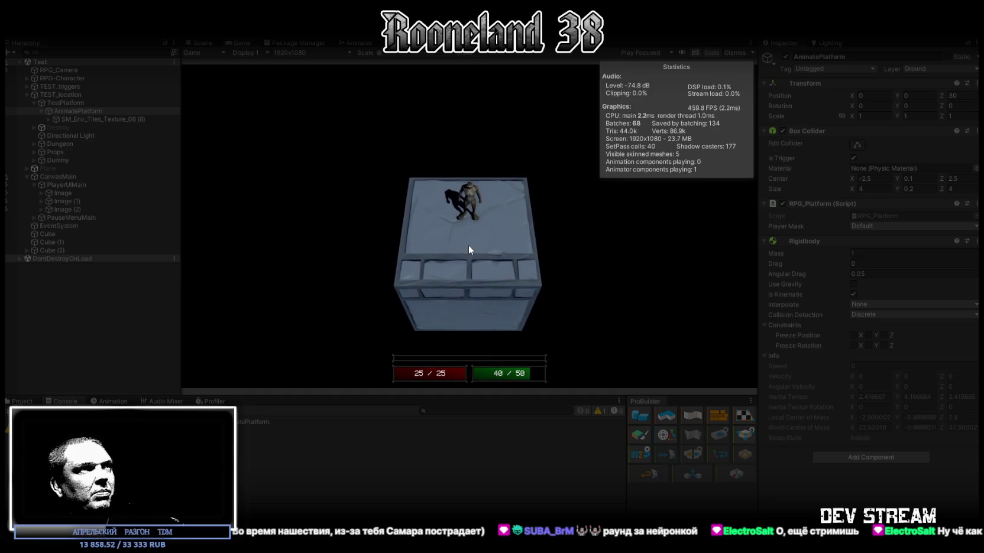
pyautogui.hotkey('ctrl', 'p')
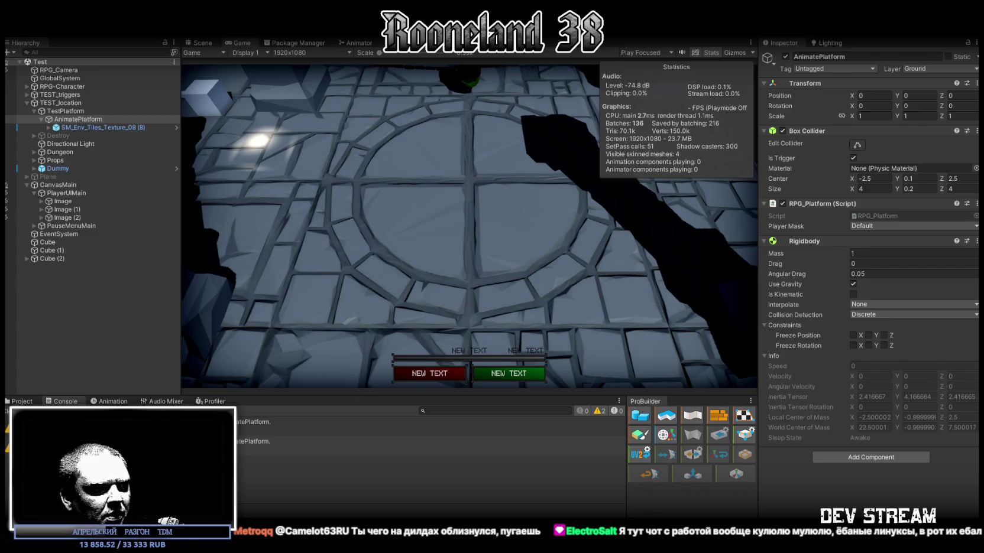
# Overwrite RPG_Platform.cs with the velocity-on-exit version, save it, and return to Unity
pyautogui.hotkey('alt', 'Tab')
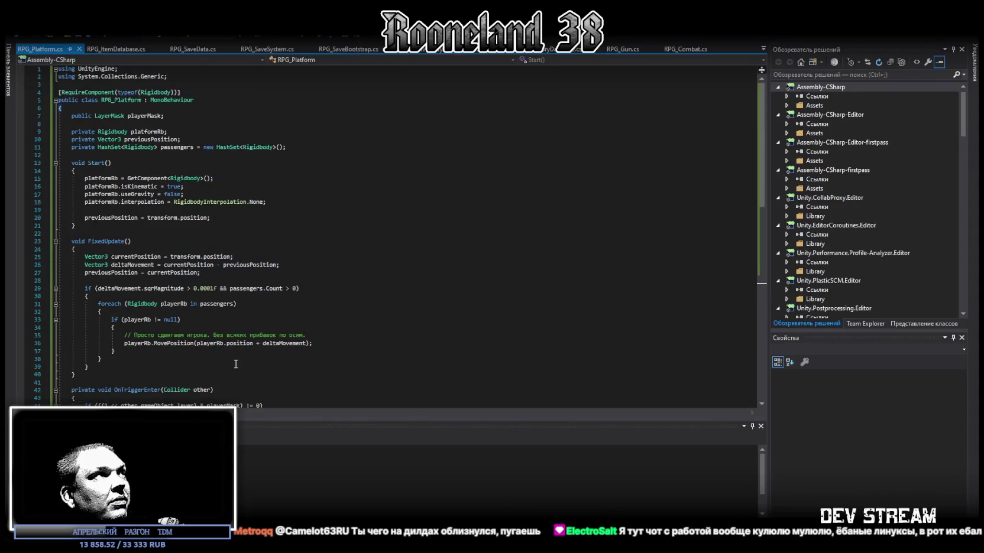
pyautogui.scroll(-7, 231, 363)
pyautogui.click(383, 343)
pyautogui.hotkey('ctrl', 'a')
pyautogui.hotkey('ctrl', 'v')
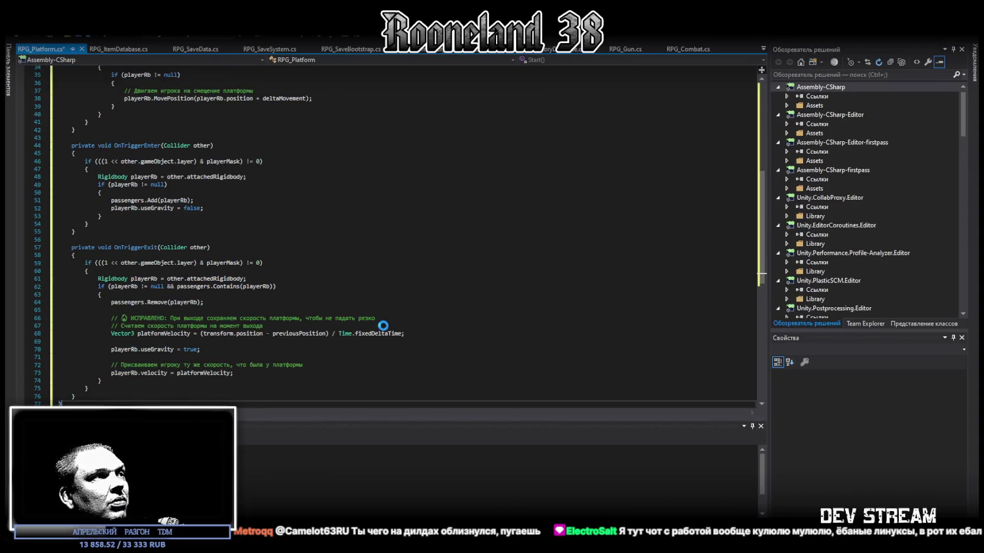
pyautogui.hotkey('ctrl', 's')
pyautogui.press('Return')
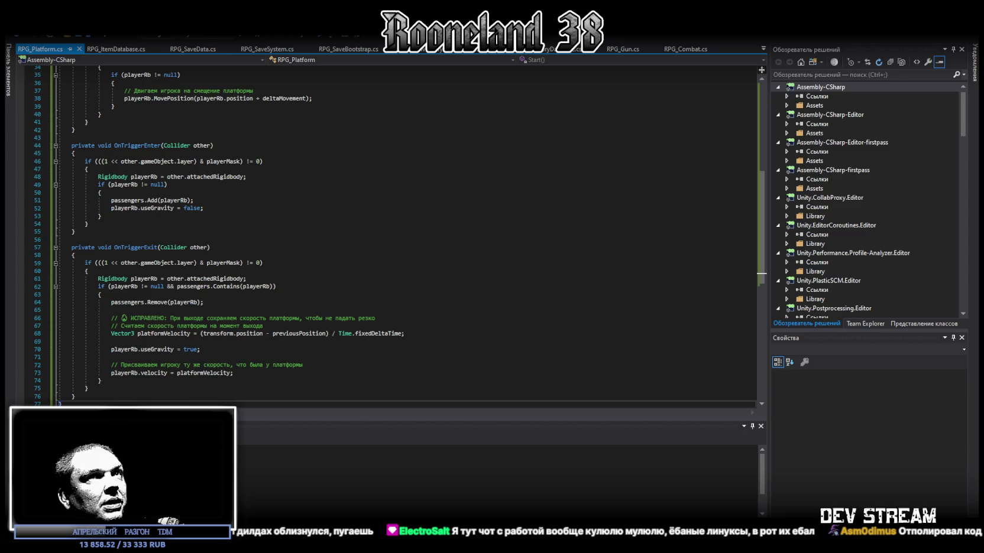
pyautogui.hotkey('alt', 'Tab')
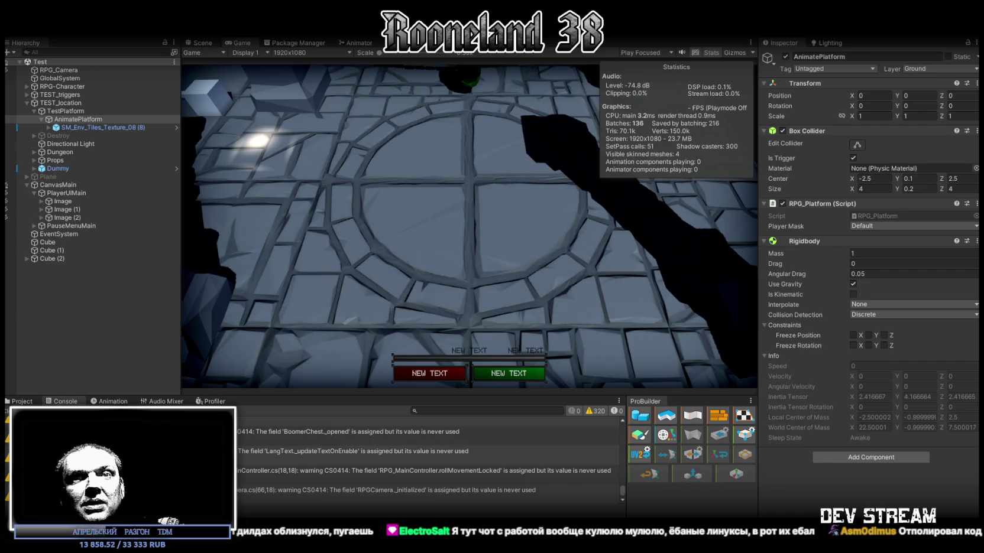
# Enter Play mode and run the character off the platform and back onto it
pyautogui.hotkey('ctrl', 'p')
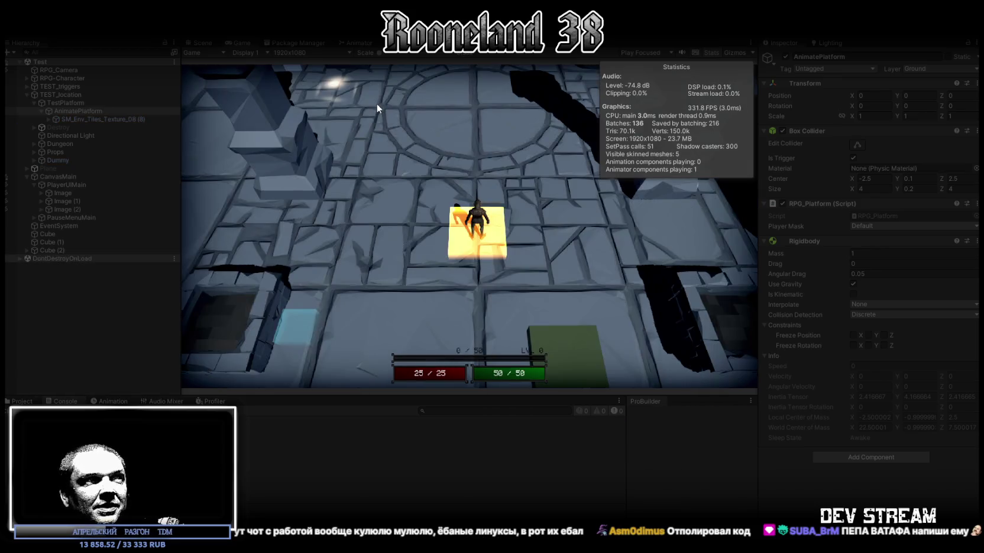
pyautogui.press('w')
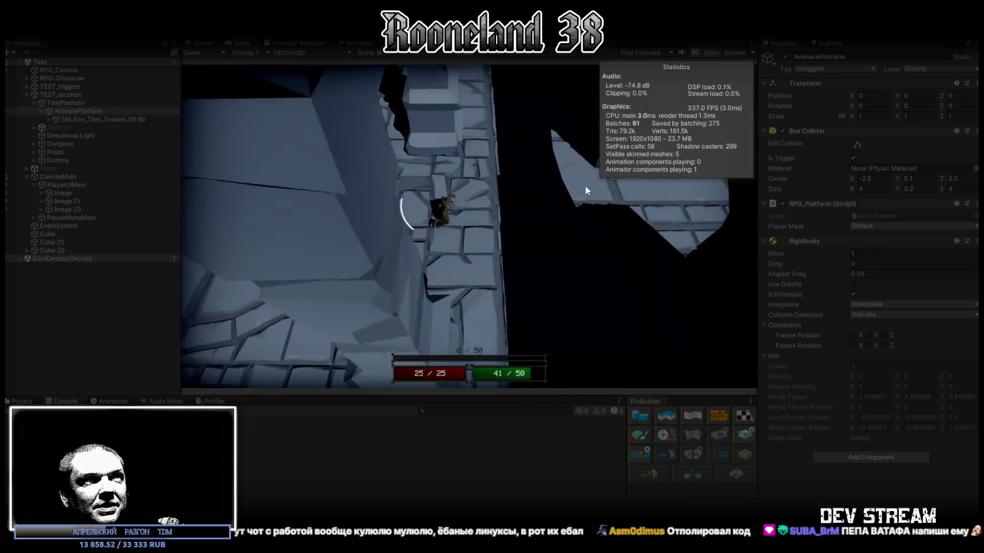
pyautogui.press('w')
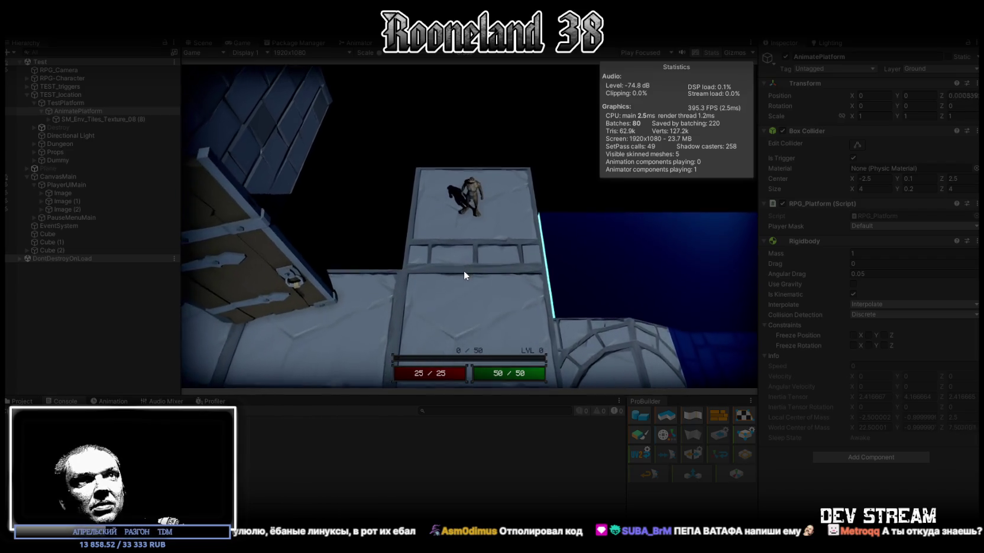
# Walk the character down-left onto the lower floor, then exit Play mode
pyautogui.click(463, 269)
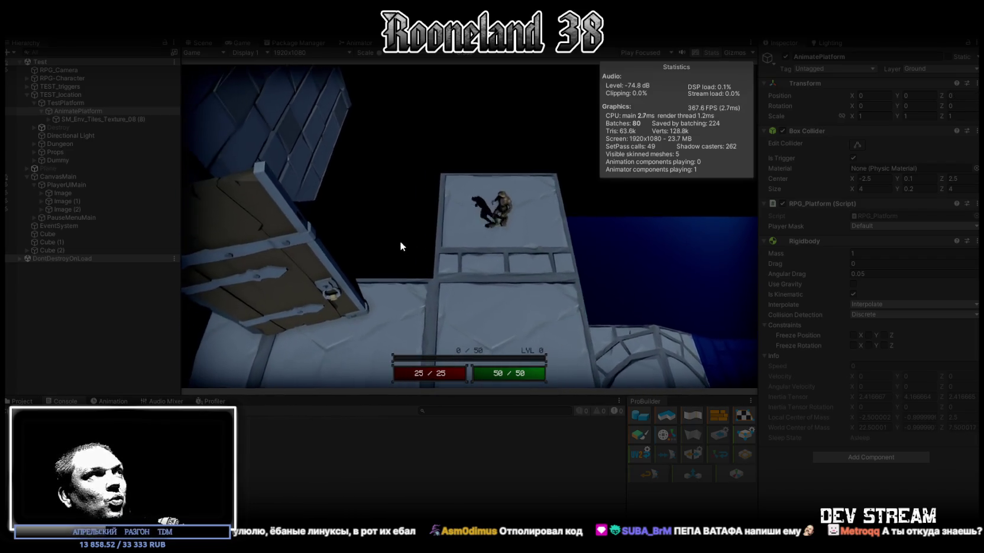
pyautogui.click(421, 246)
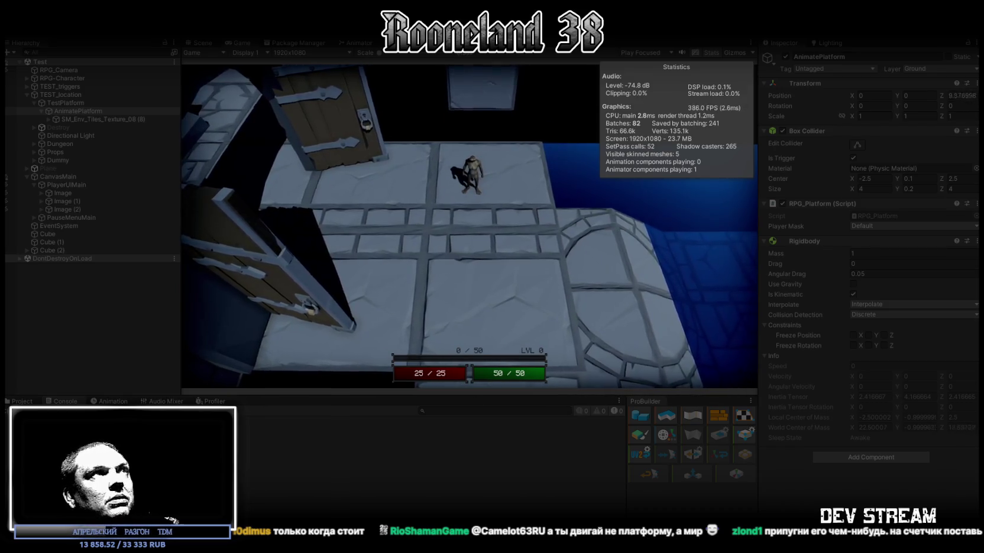
pyautogui.hotkey('ctrl', 'p')
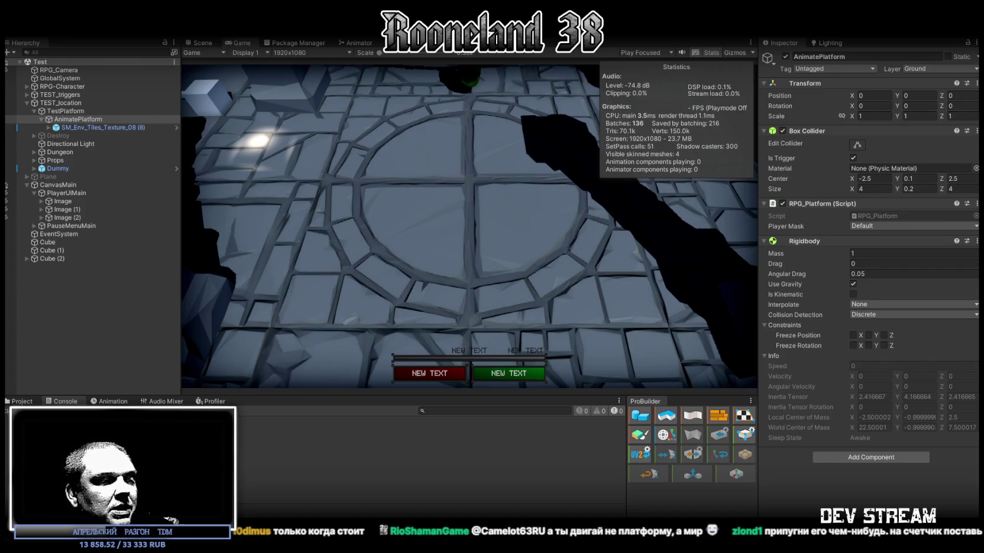
# Overwrite RPG_Platform.cs with the passenger-offset code, save, and clear Unity's console warnings
pyautogui.hotkey('alt', 'Tab')
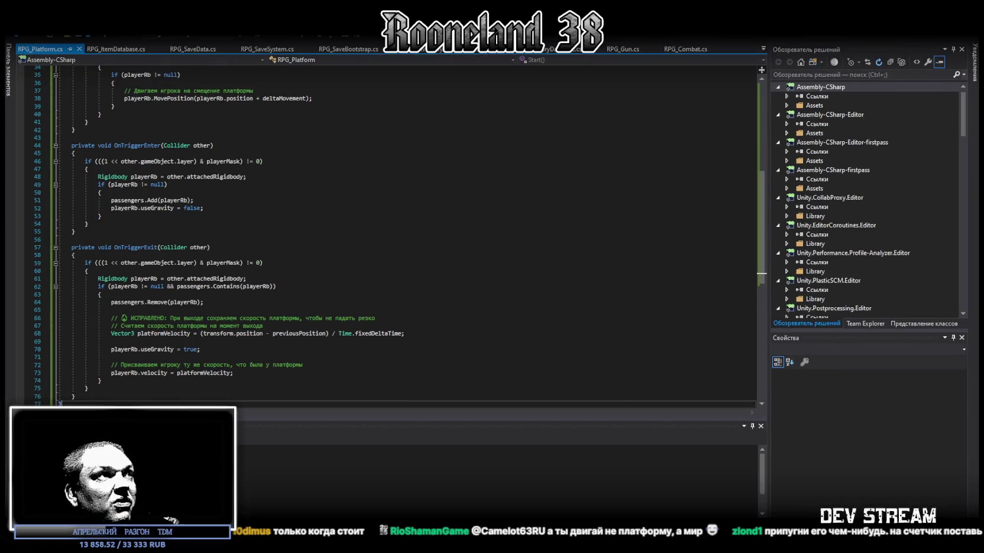
pyautogui.hotkey('ctrl', 'a')
pyautogui.hotkey('ctrl', 'v')
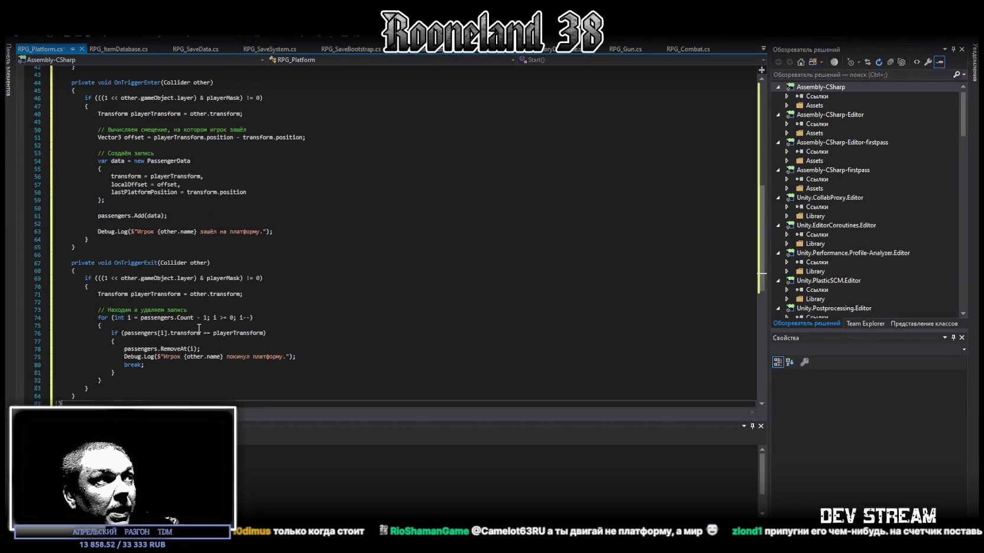
pyautogui.hotkey('ctrl', 's')
pyautogui.hotkey('alt', 'Tab')
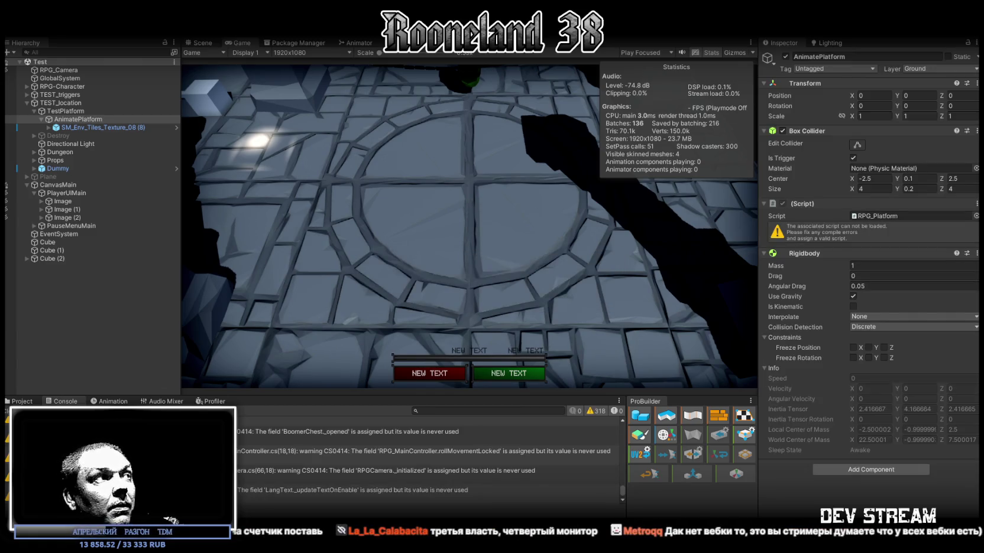
pyautogui.click(18, 411)
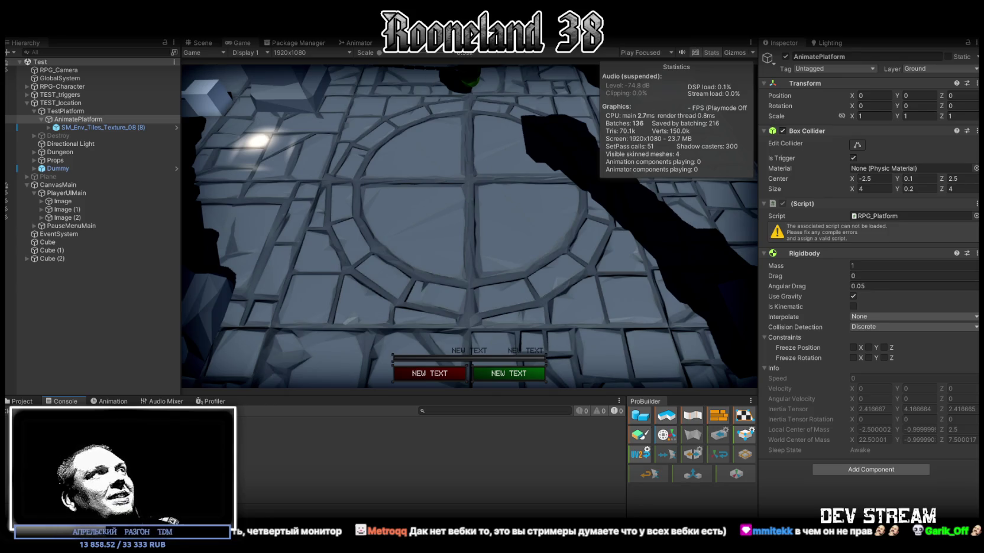
# Run the scene to test the platform, then stop it once the script fails to load
pyautogui.click(566, 236)
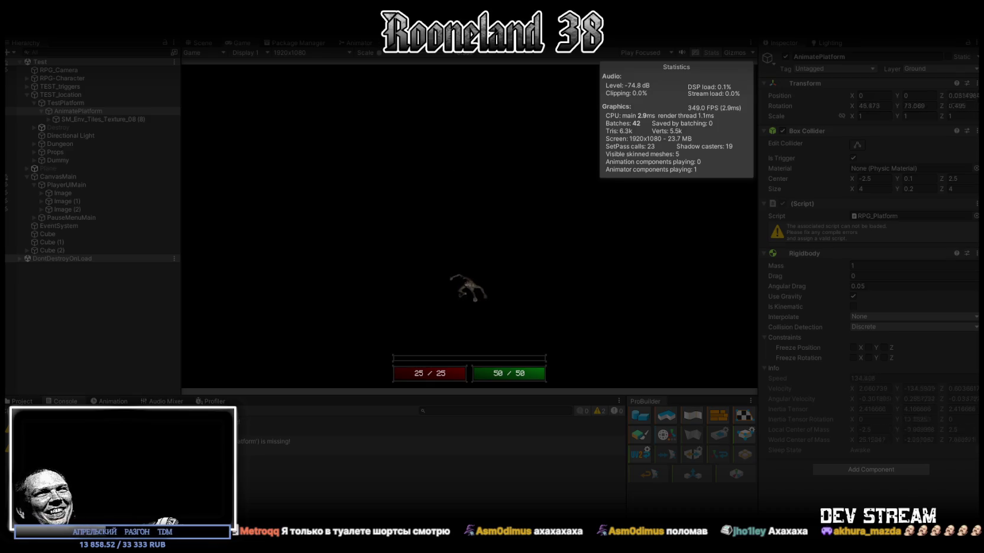
pyautogui.hotkey('ctrl', 'p')
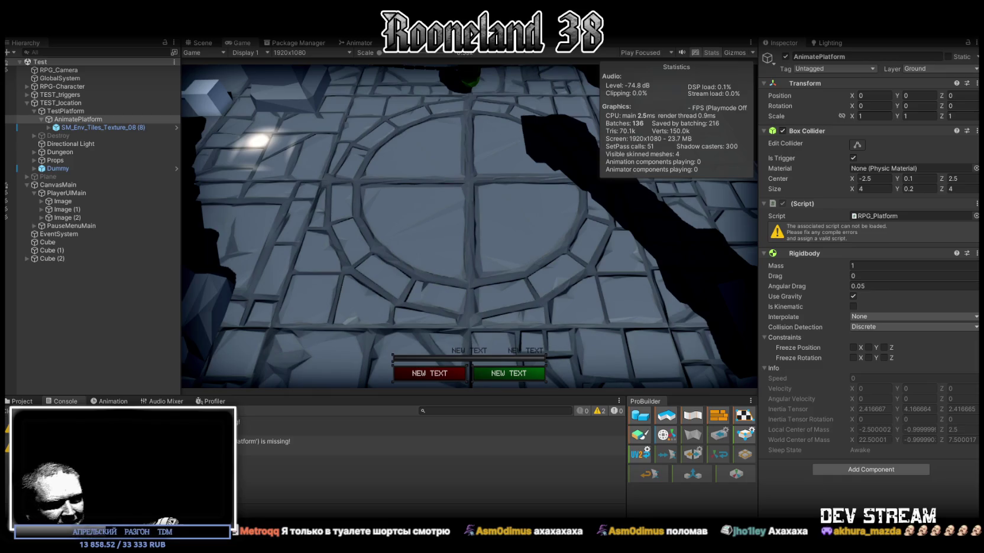
# Rename class RPG_Platform_PositionLock to RPG_Platform, save, and return to Unity
pyautogui.hotkey('alt', 'Tab')
pyautogui.scroll(10, 200, 189)
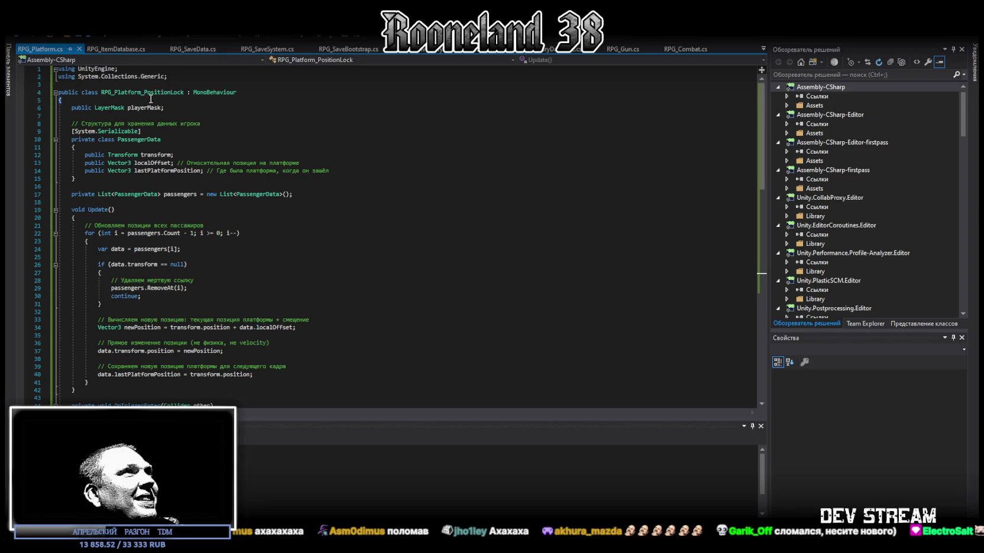
pyautogui.click(149, 93)
pyautogui.doubleClick(182, 93)
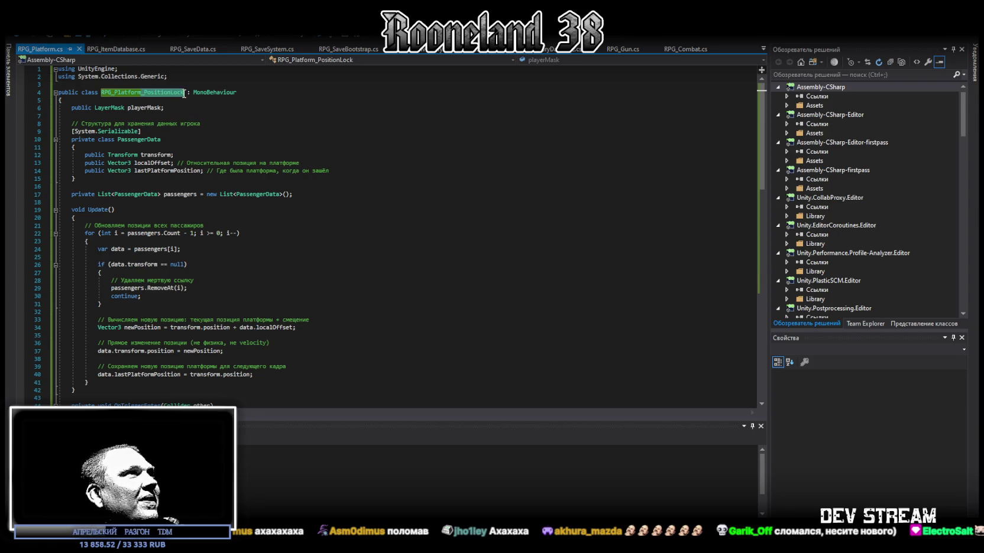
pyautogui.write('RPG_Platform')
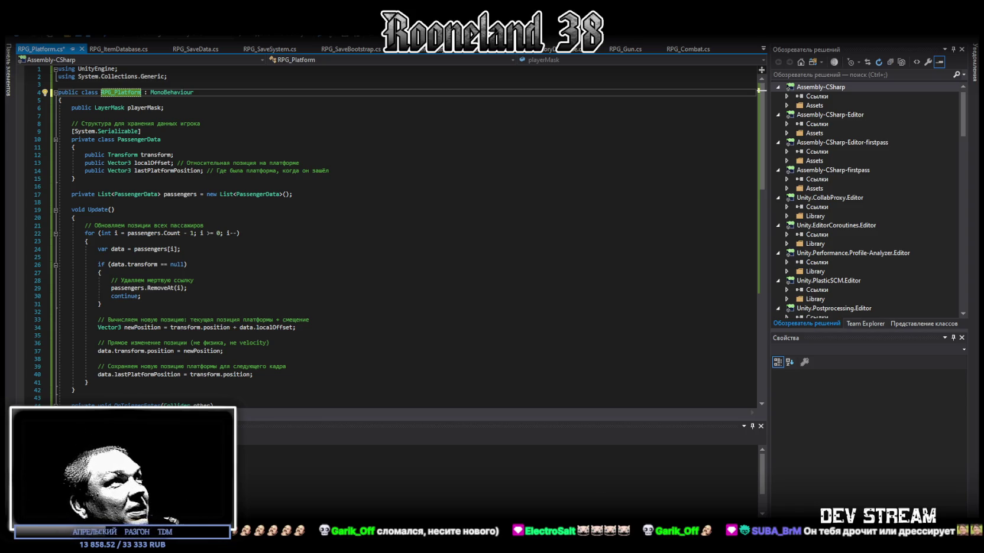
pyautogui.hotkey('ctrl', 's')
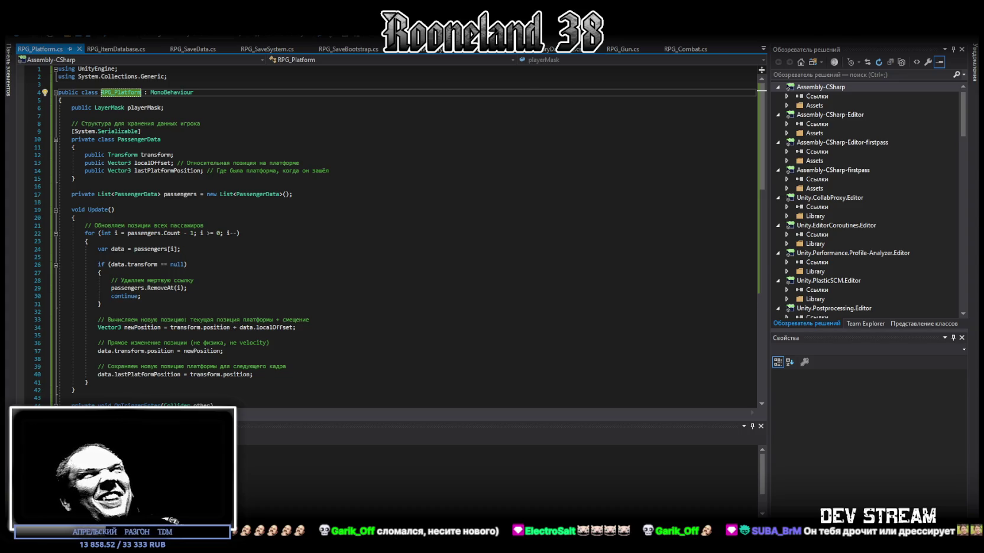
pyautogui.hotkey('alt', 'Tab')
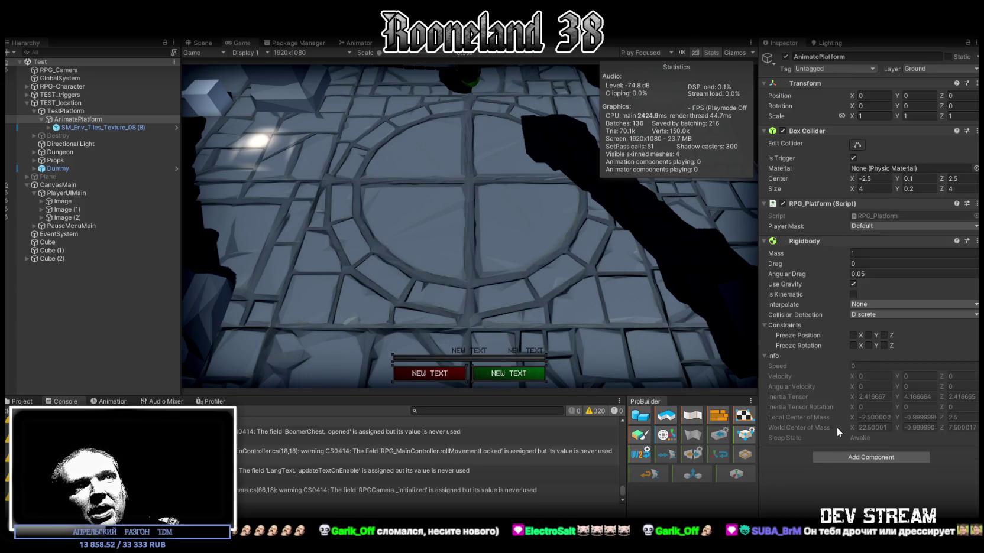
# Restart the play test and maximize the Game view to fill the editor
pyautogui.click(24, 402)
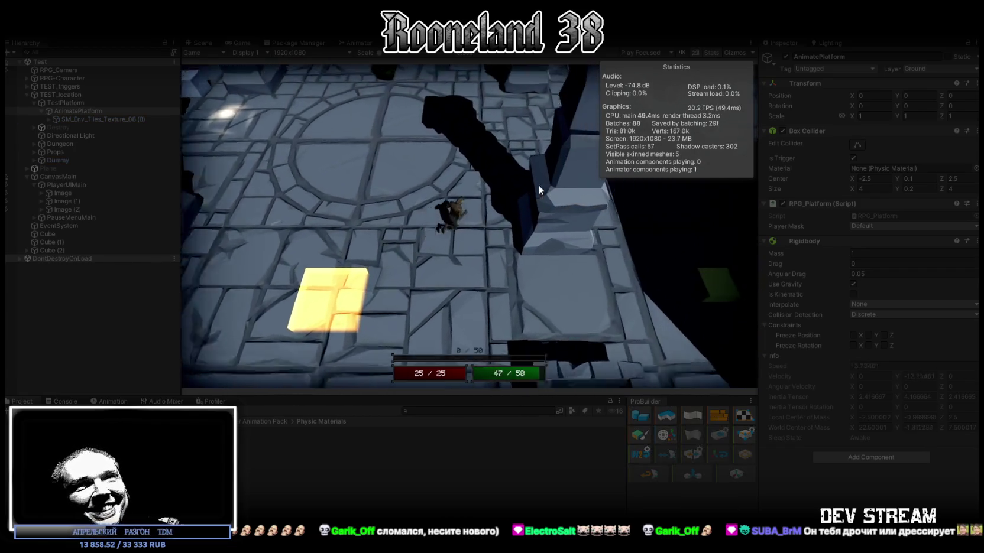
pyautogui.hotkey('ctrl', 'p')
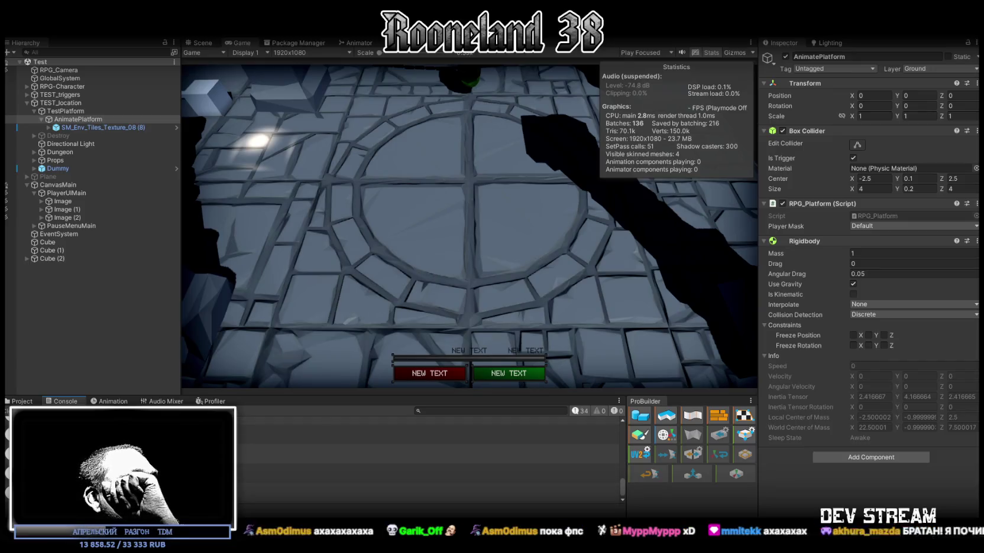
pyautogui.click(22, 400)
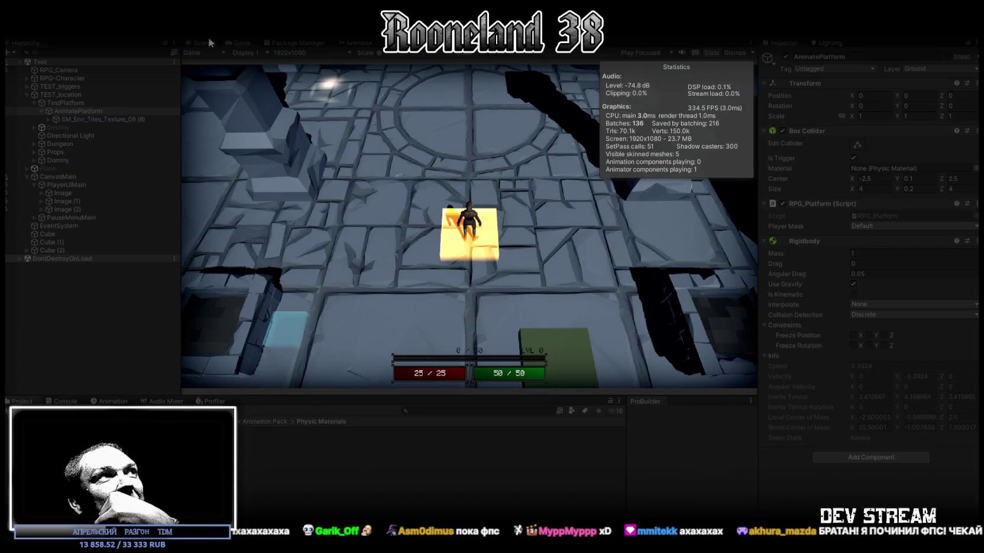
pyautogui.doubleClick(246, 44)
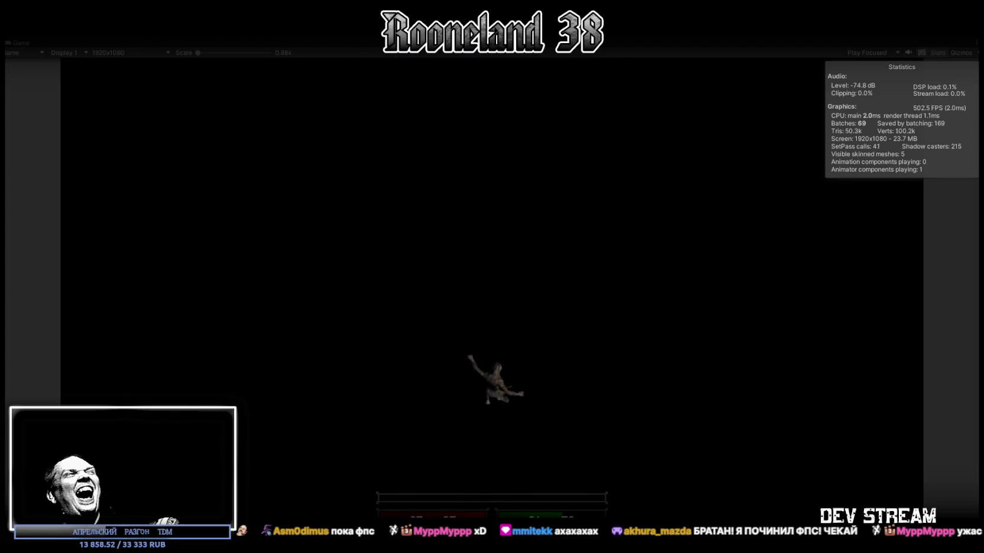
# Exit Play mode to restore the normal editor layout, then minimize everything to the desktop
pyautogui.hotkey('ctrl', 'p')
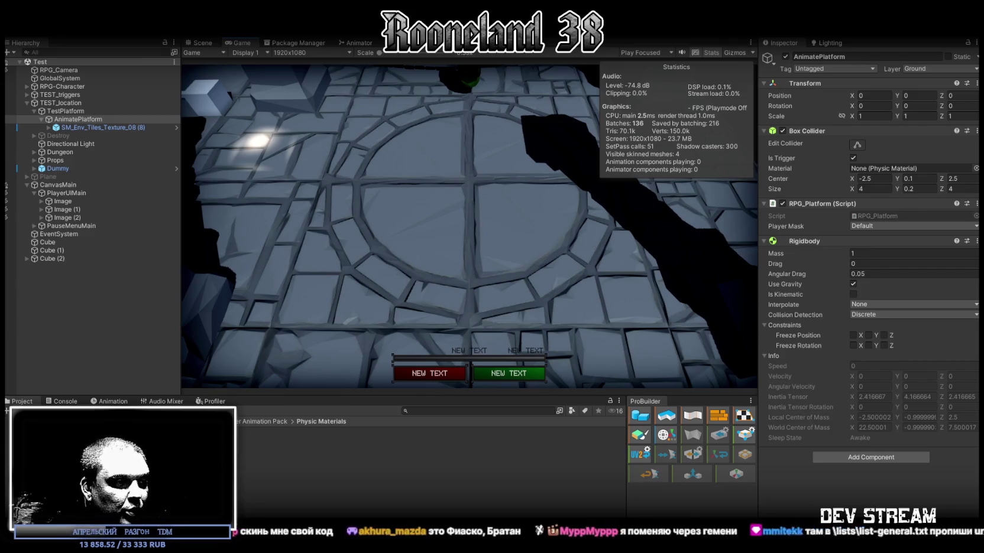
pyautogui.press('super+d')
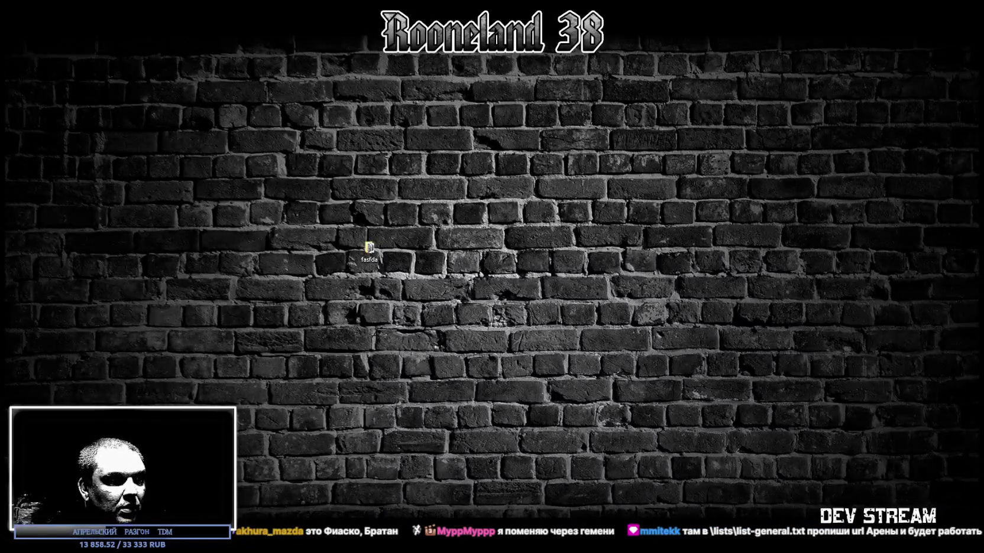
pyautogui.press('super+d')
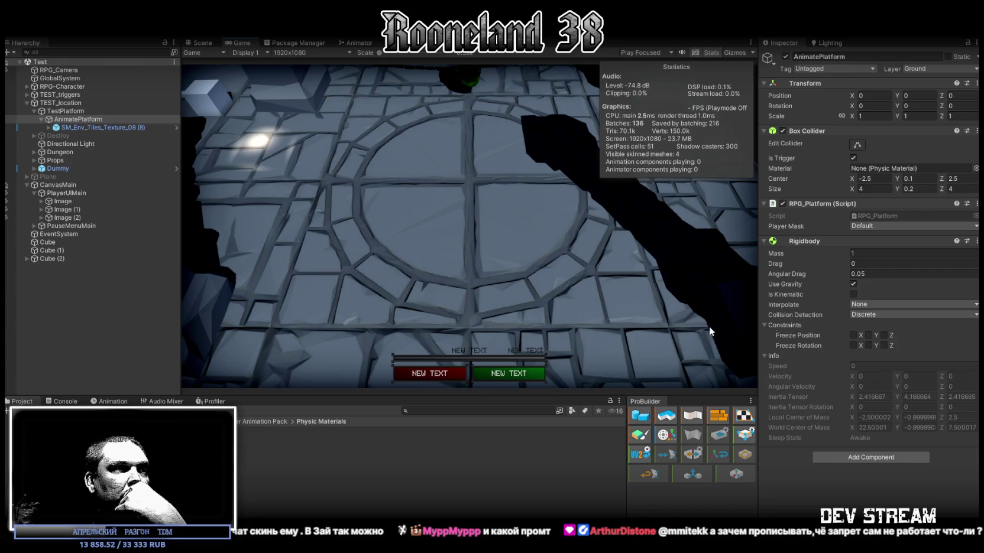
# Select the RPG-Character physic material to view its zero friction, zero bounciness and Minimum combine modes
pyautogui.click(177, 427)
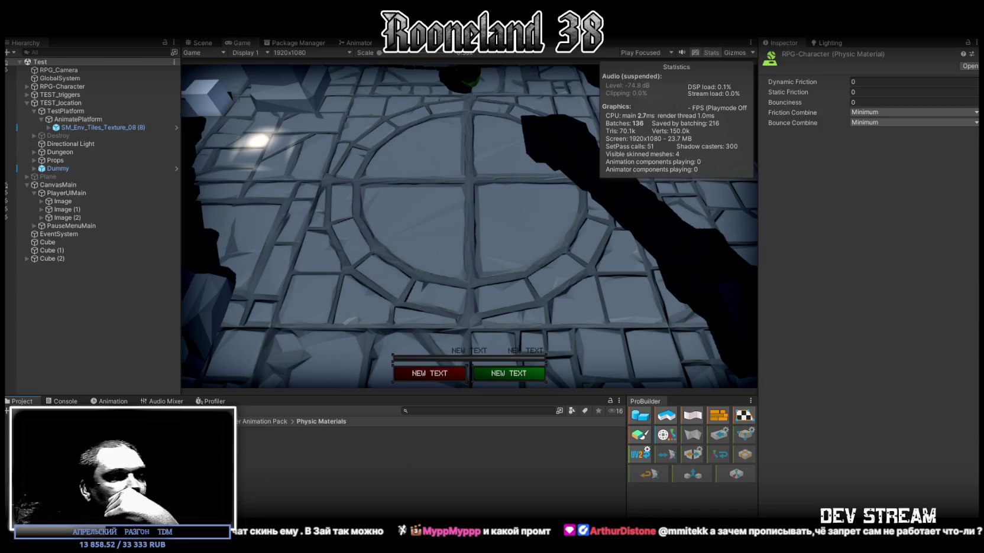